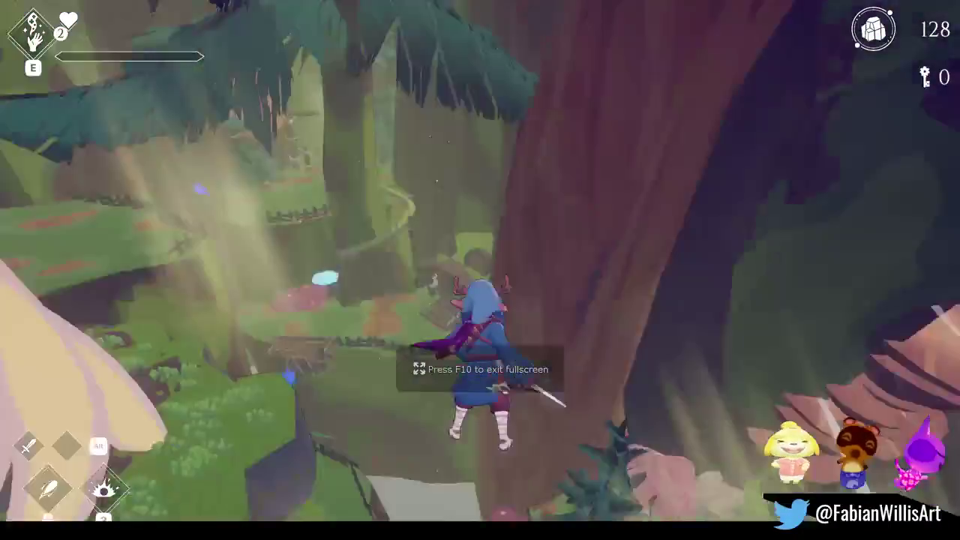
- Run through the tree tunnel, jump onto the pink mushroom cap and climb onto the wooden crate
key(w)
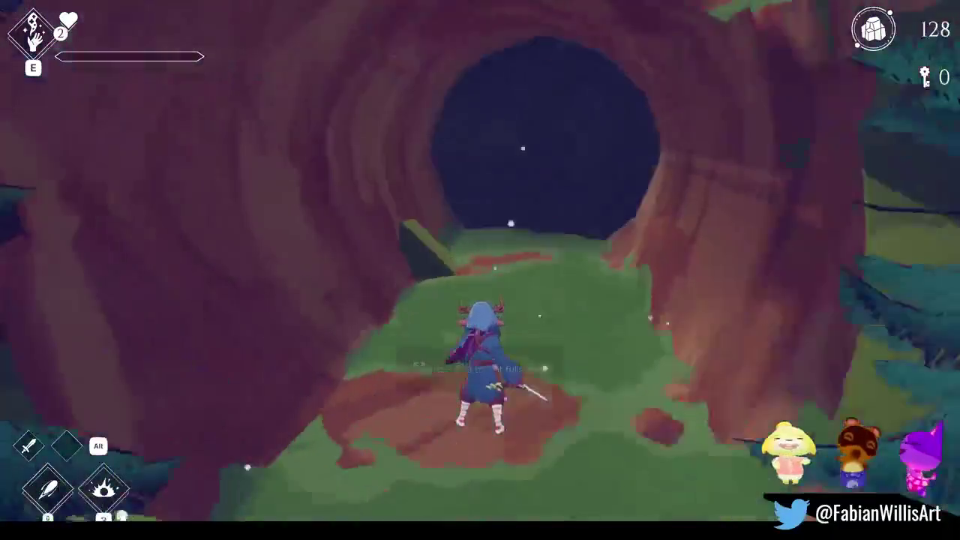
key(w)
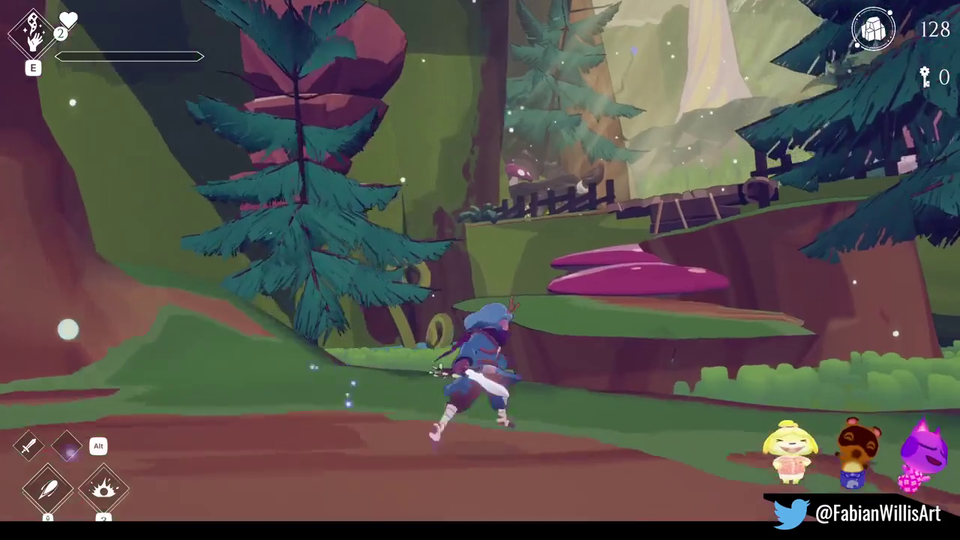
key(w)
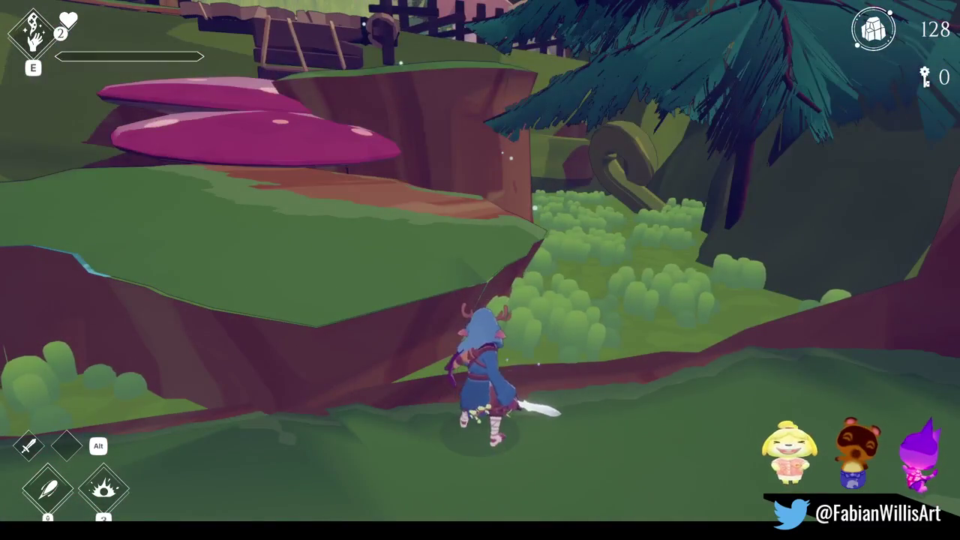
key(w)
key(space)
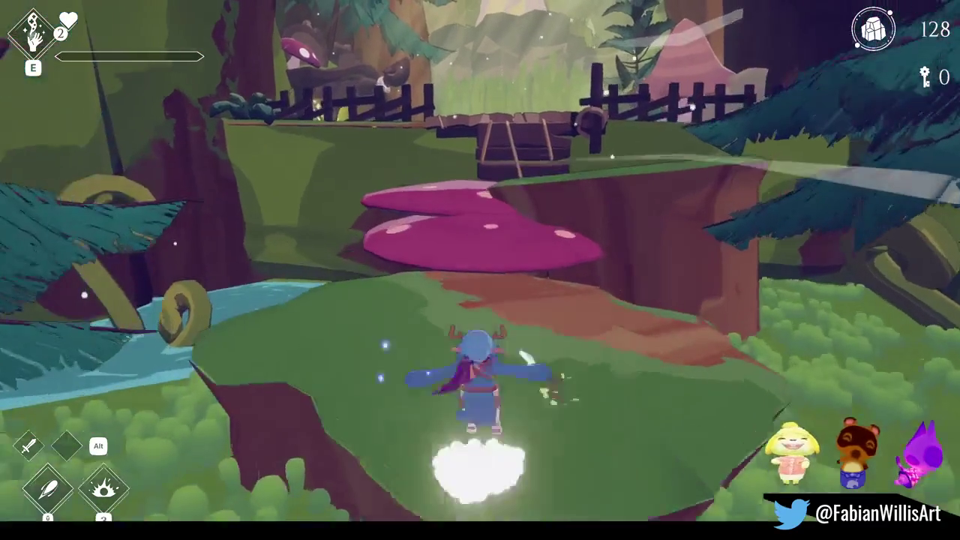
key(w)
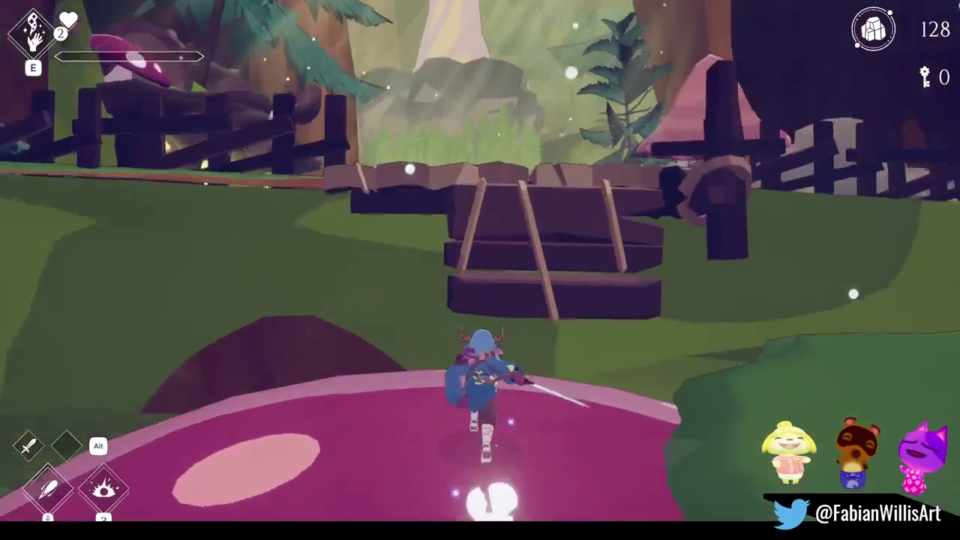
key(s)
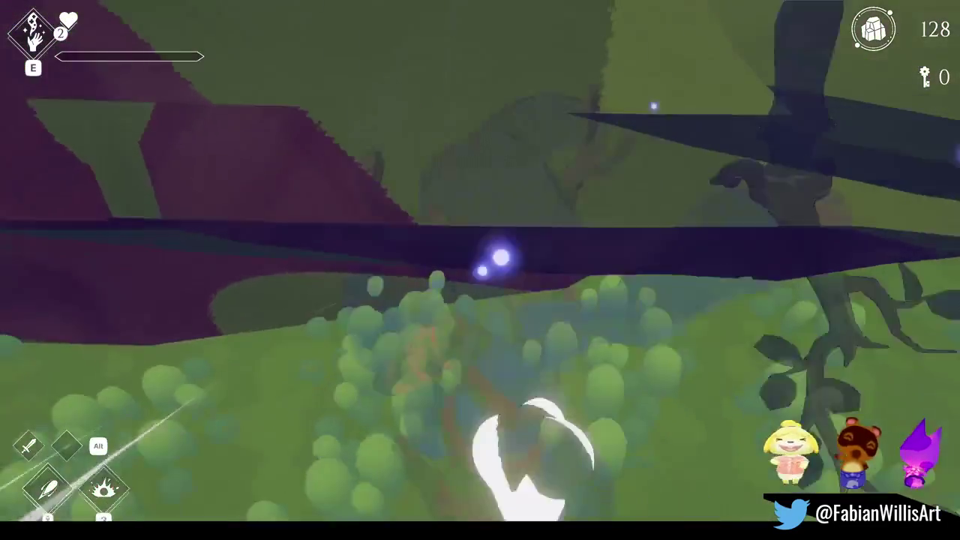
key(w)
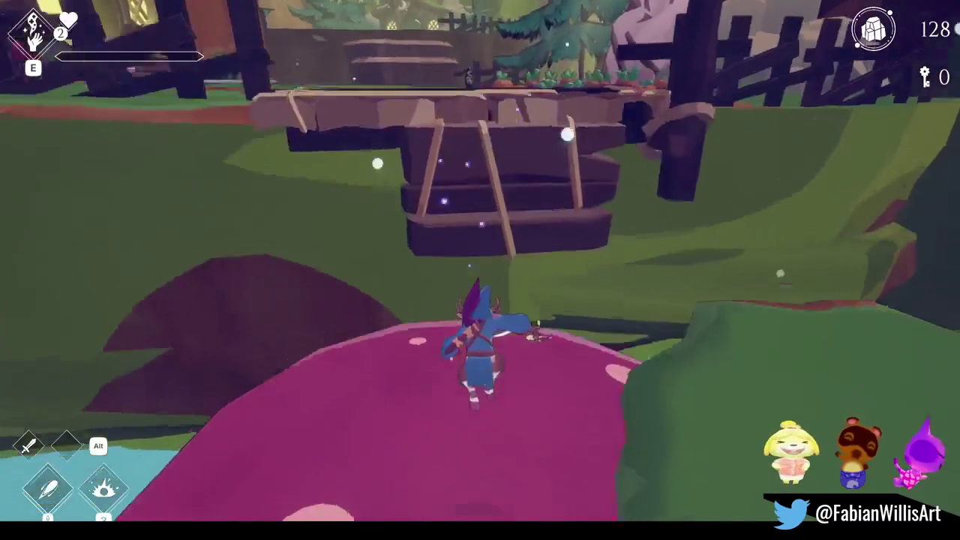
key(w)
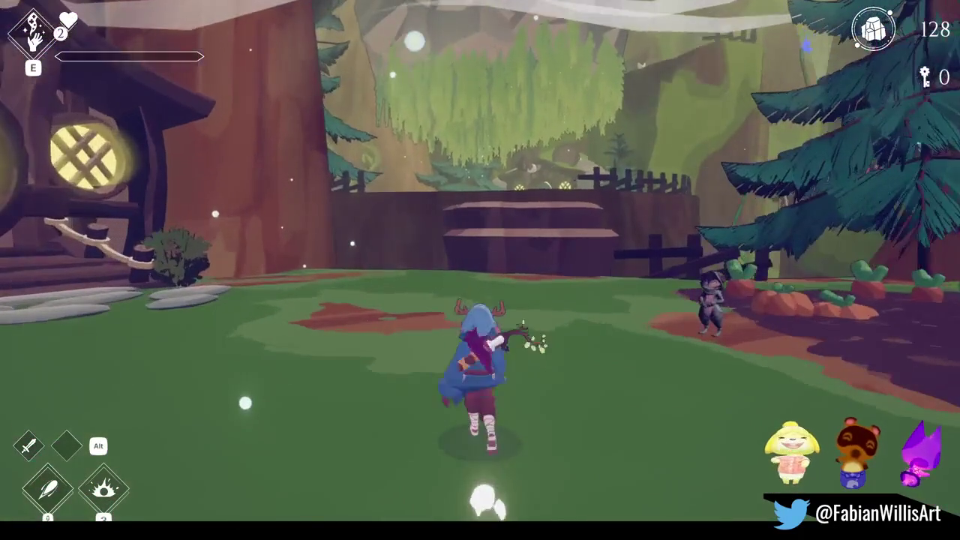
- Run past the house, through the carrot patch and up the stone path to the treehouse door
key(w)
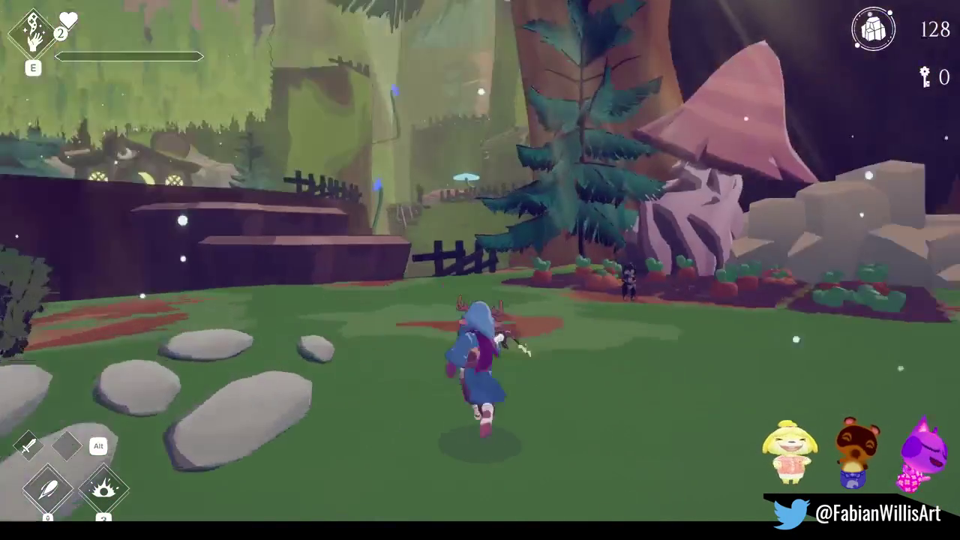
key(w)
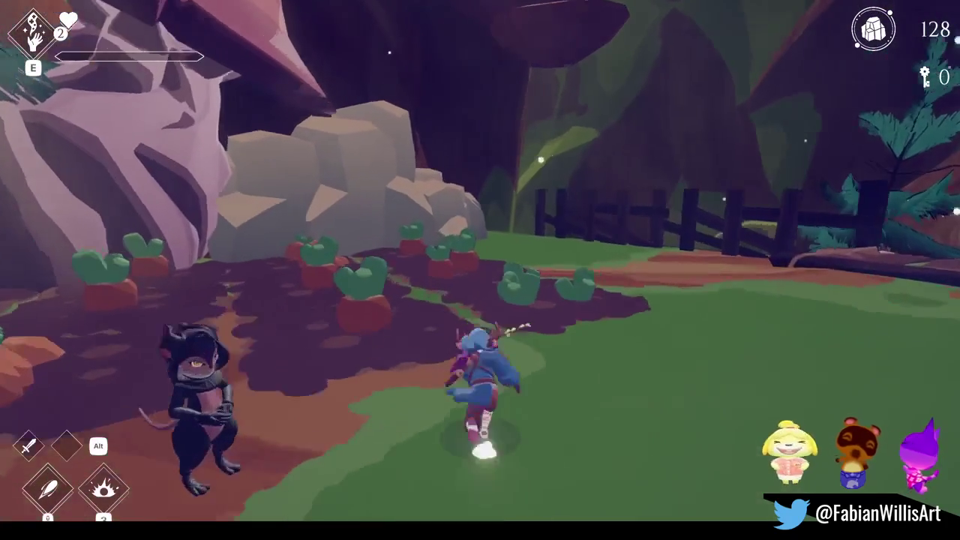
key(w)
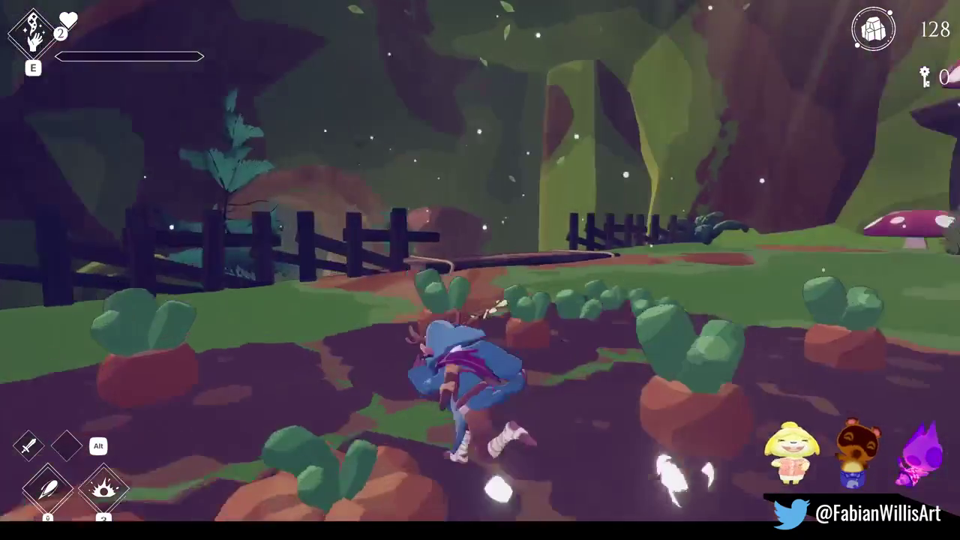
key(w)
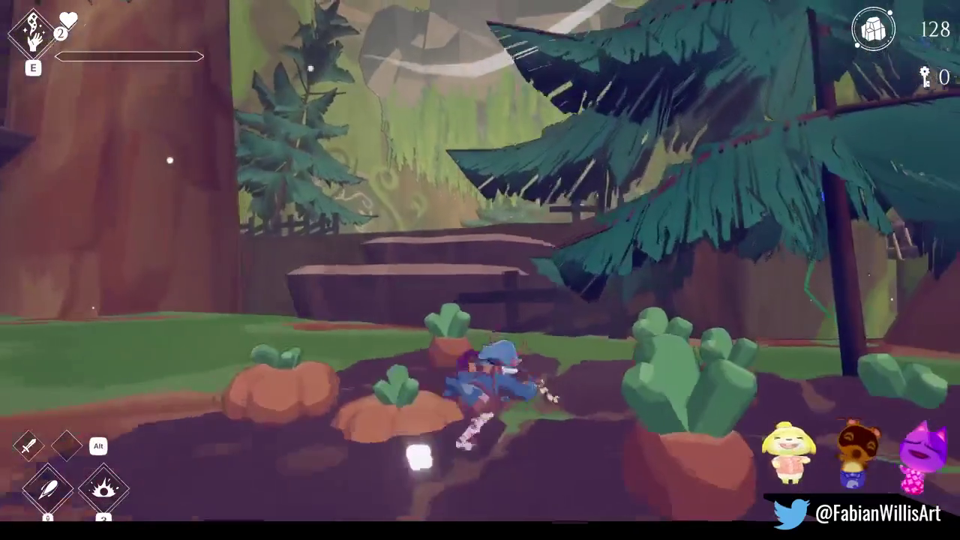
key(w)
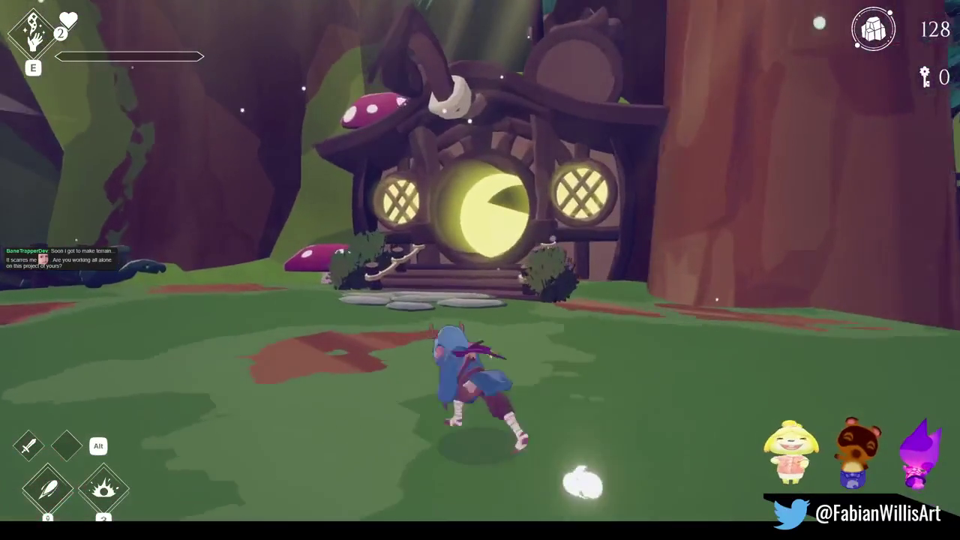
key(w)
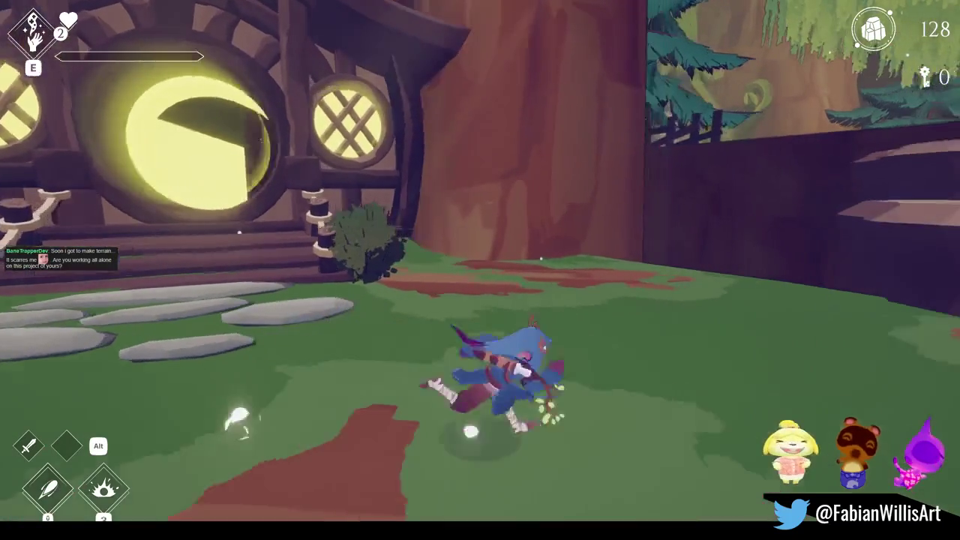
key(w)
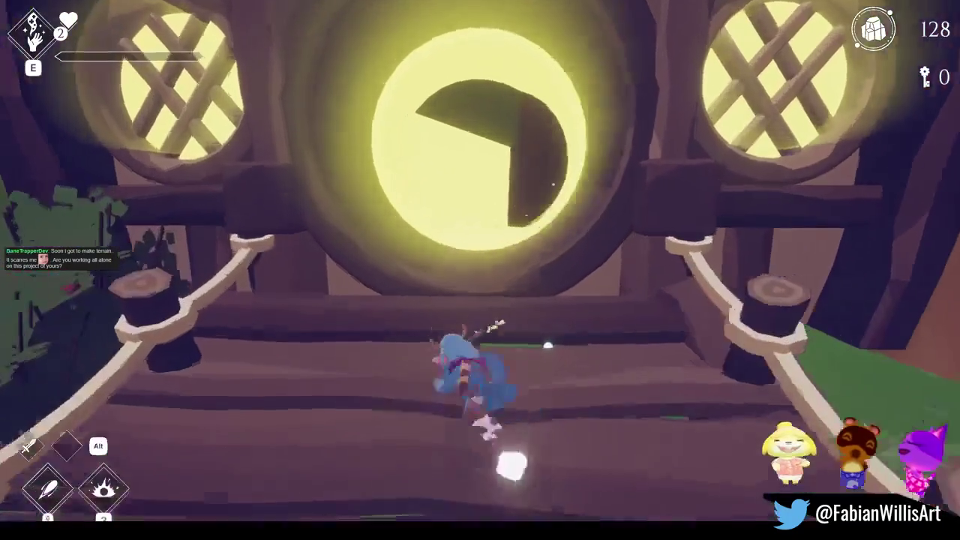
key(w)
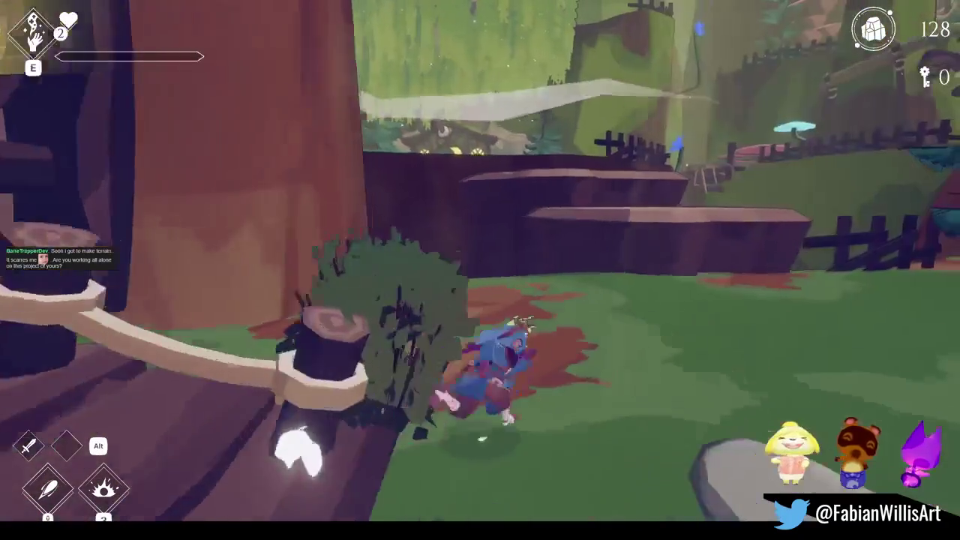
- Climb the tree-stump platform, dodge-roll along the dirt path and jump across the pink and blue mushrooms
key(w)
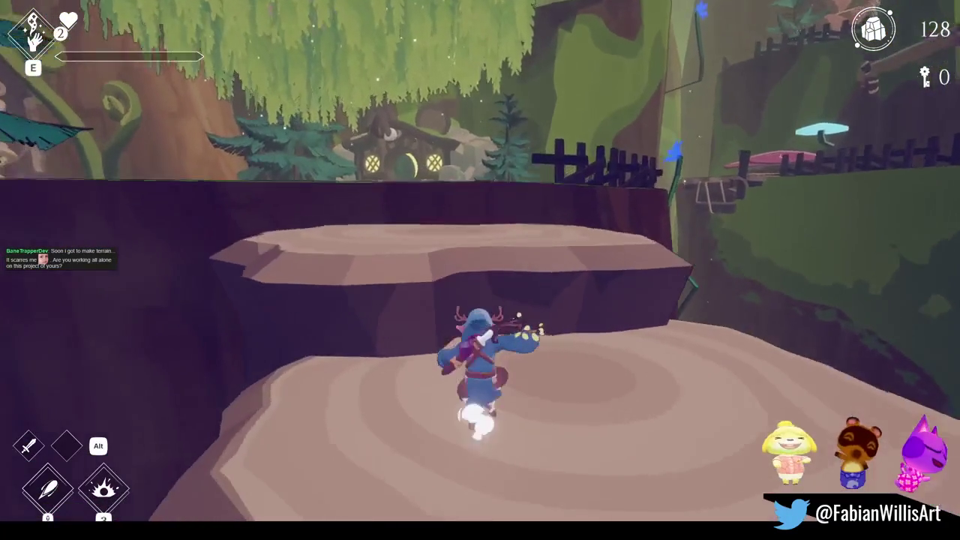
key(w)
key(w)
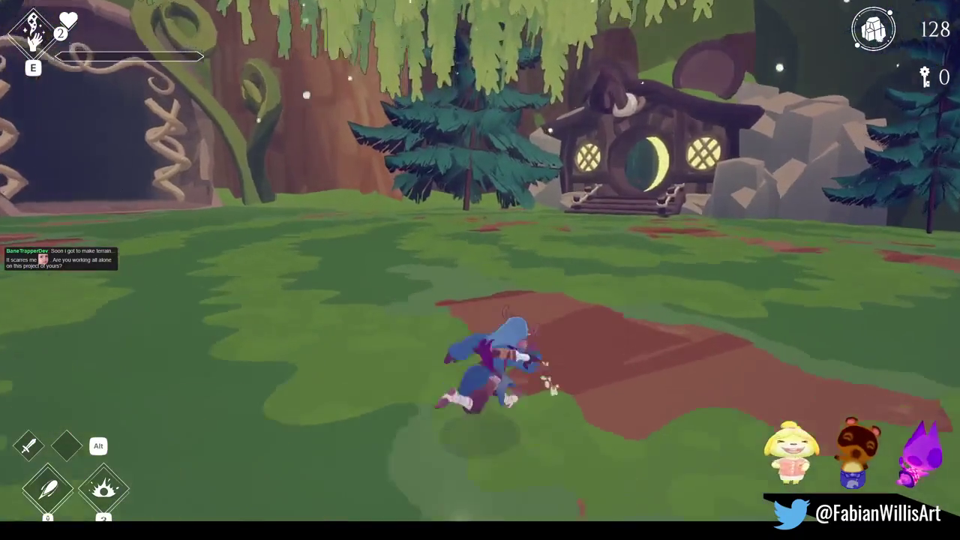
key(w)
key(w)
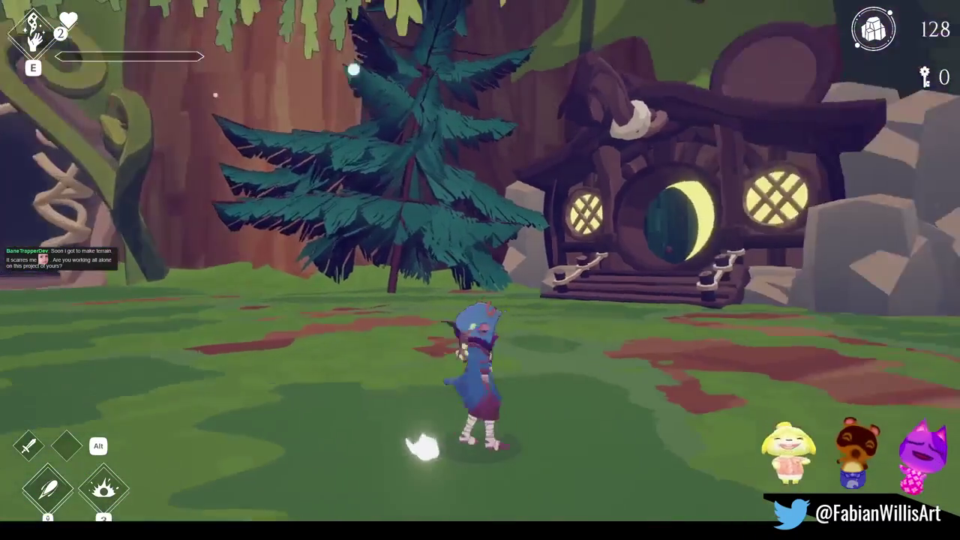
key(space)
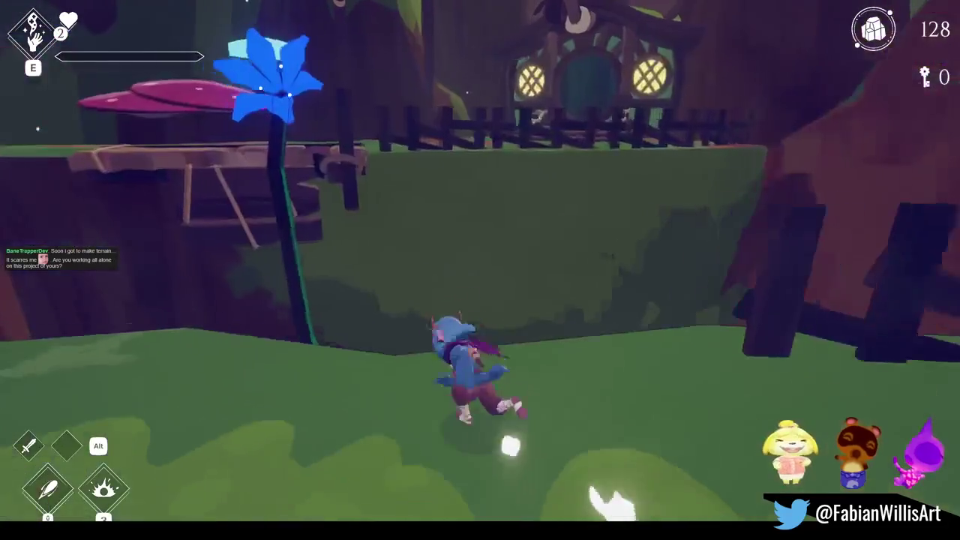
key(w)
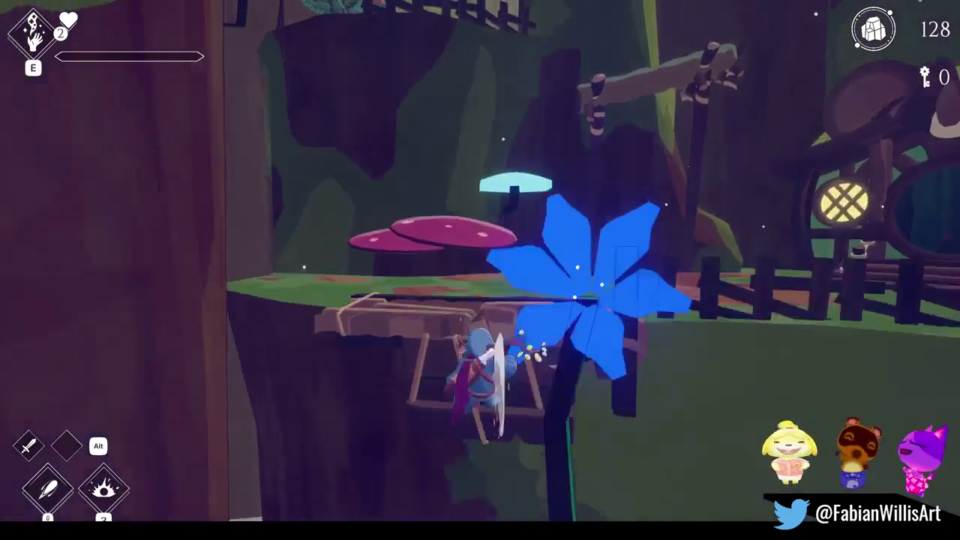
key(space)
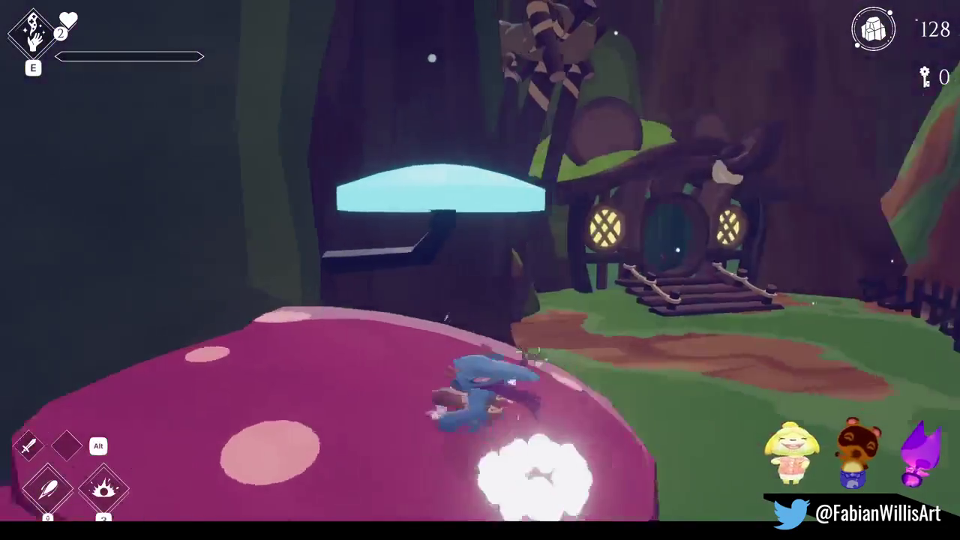
key(space)
- Run along the ridge, through the gate posts and up the grassy ramp, then bring up the F1 debug menu
key(w)
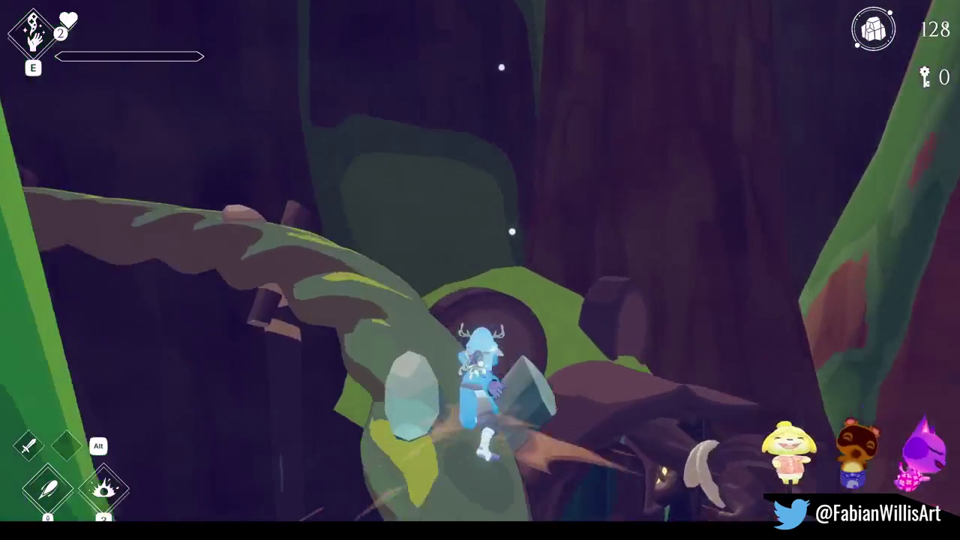
key(w)
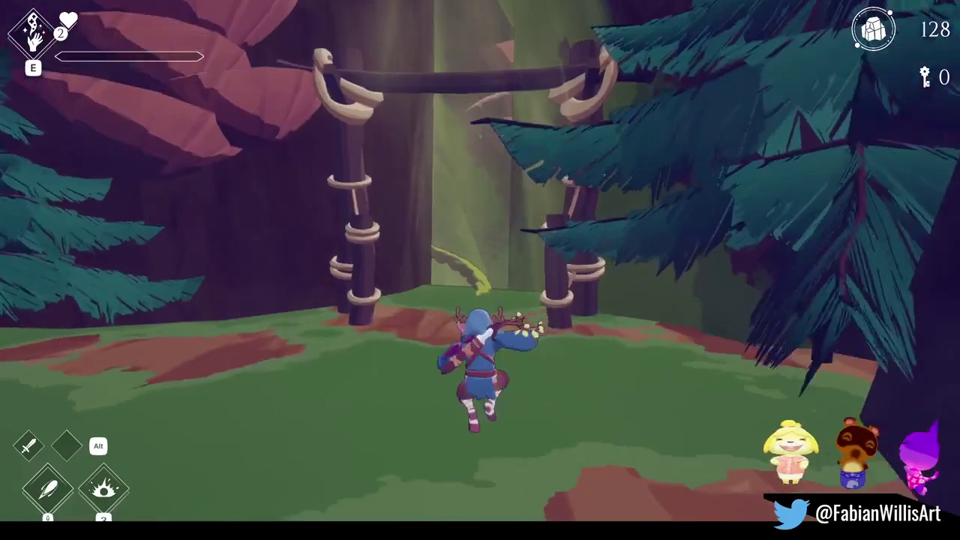
key(w)
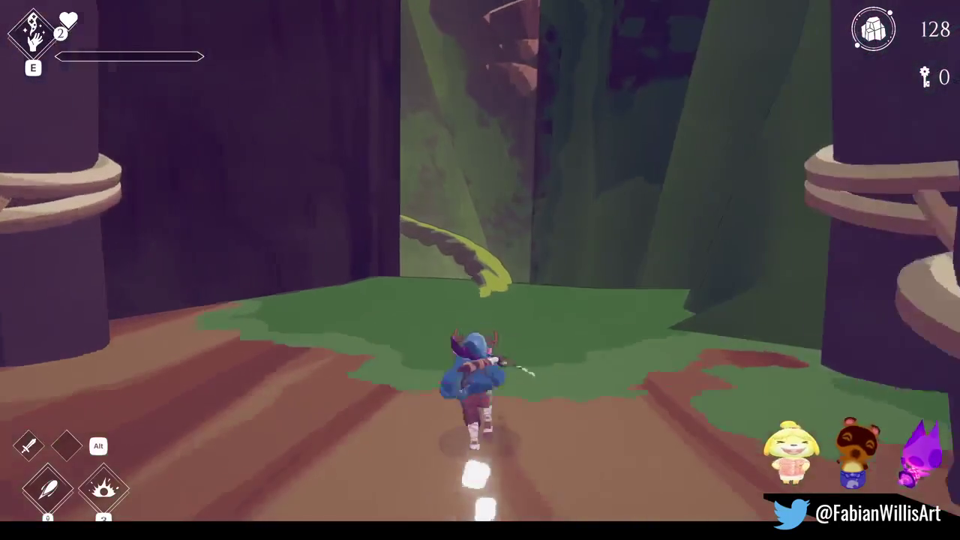
key(w)
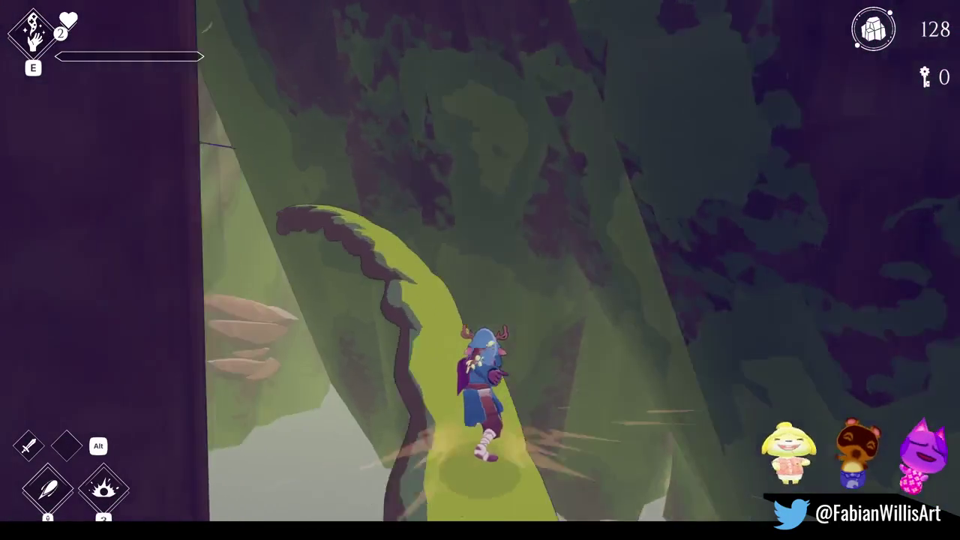
key(w)
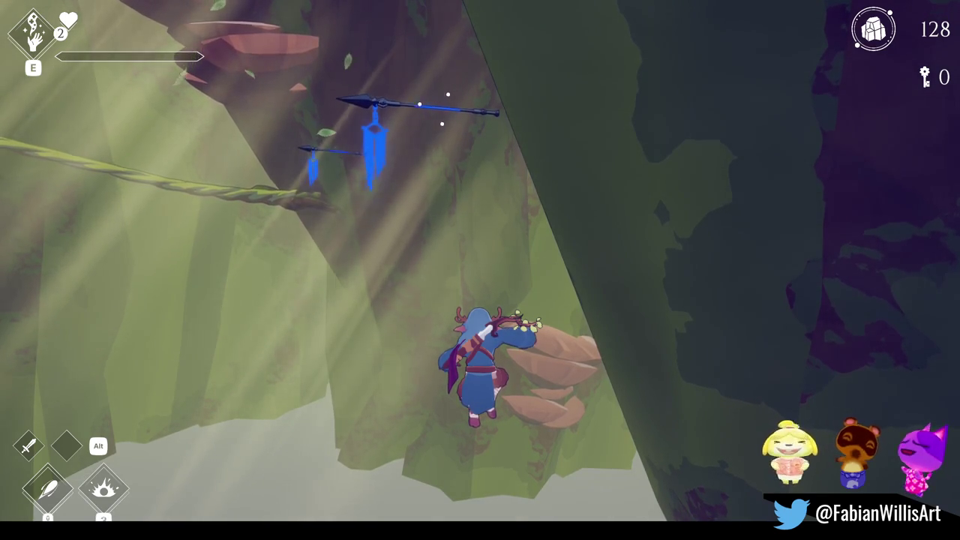
key(w)
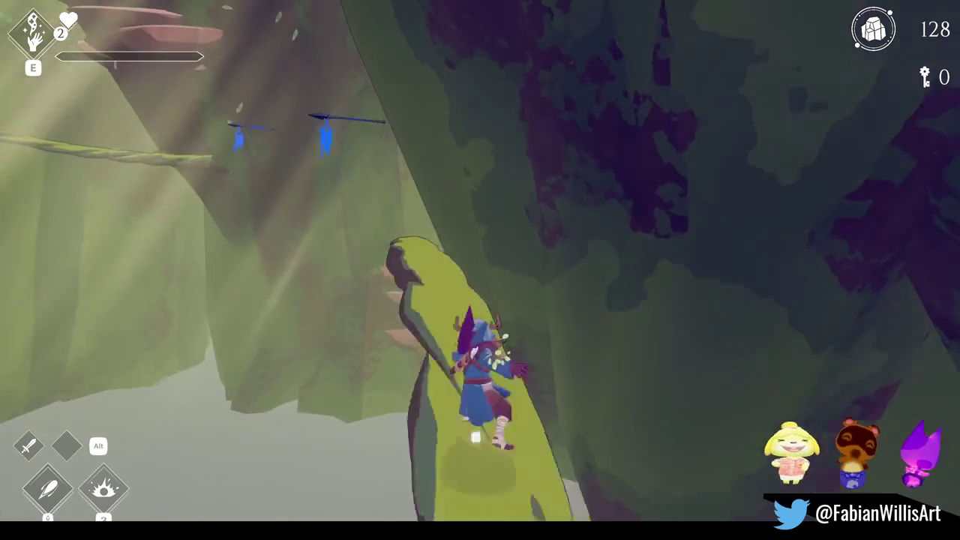
key(w)
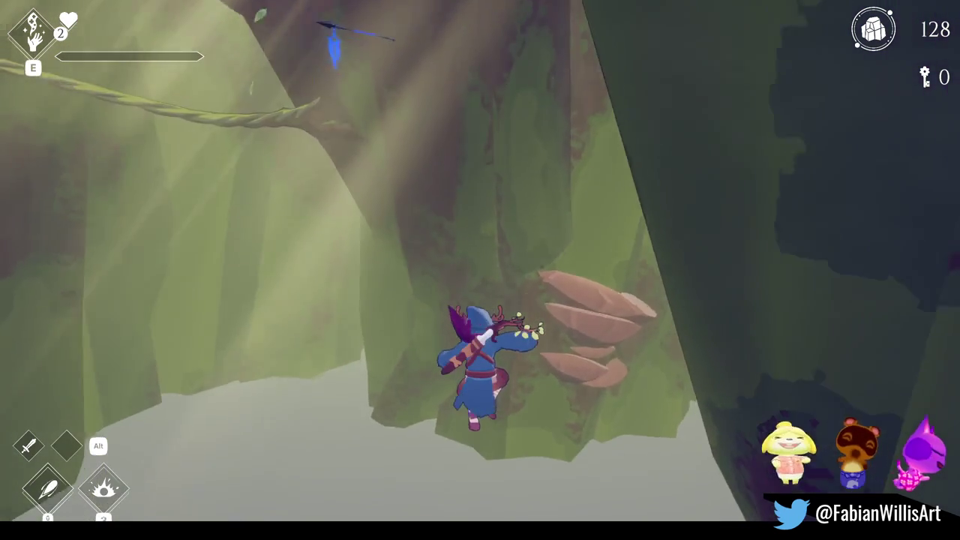
key(F1)
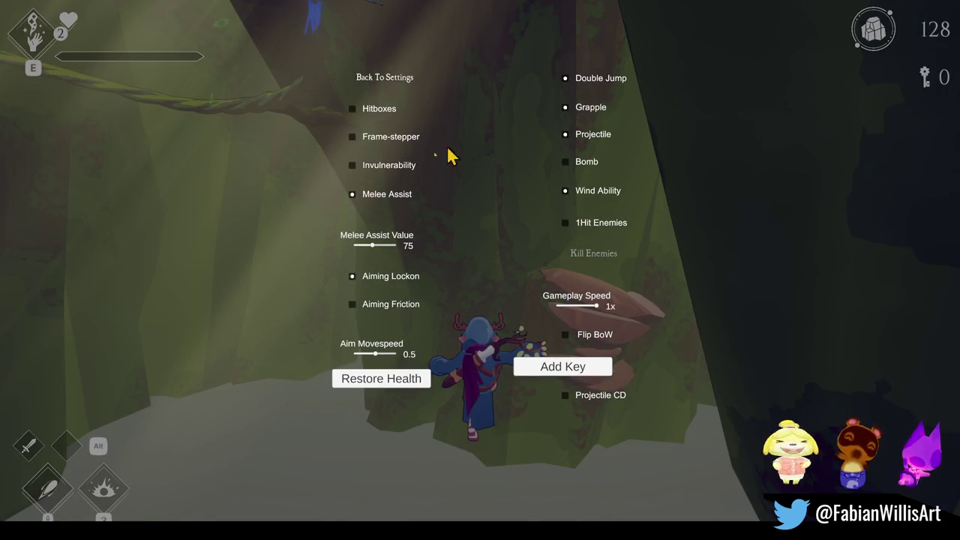
- Resume play, leap toward the wall with a sword slash, swing off the spear and run up the twisted vine
key(F1)
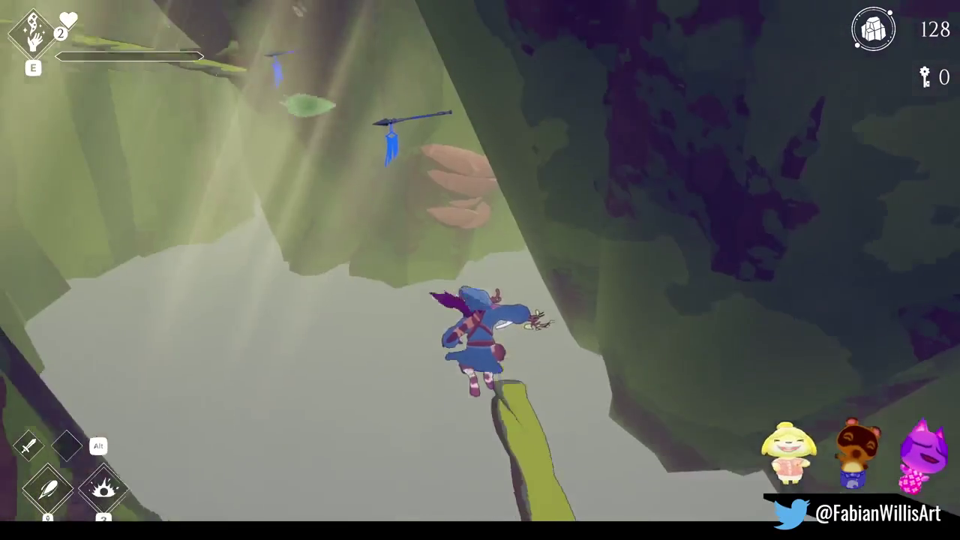
key(w)
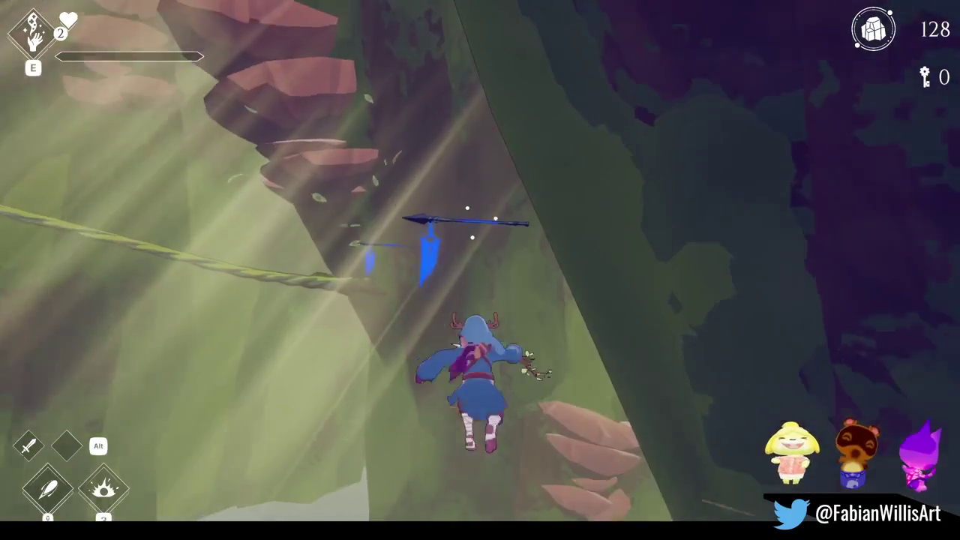
click(480, 270)
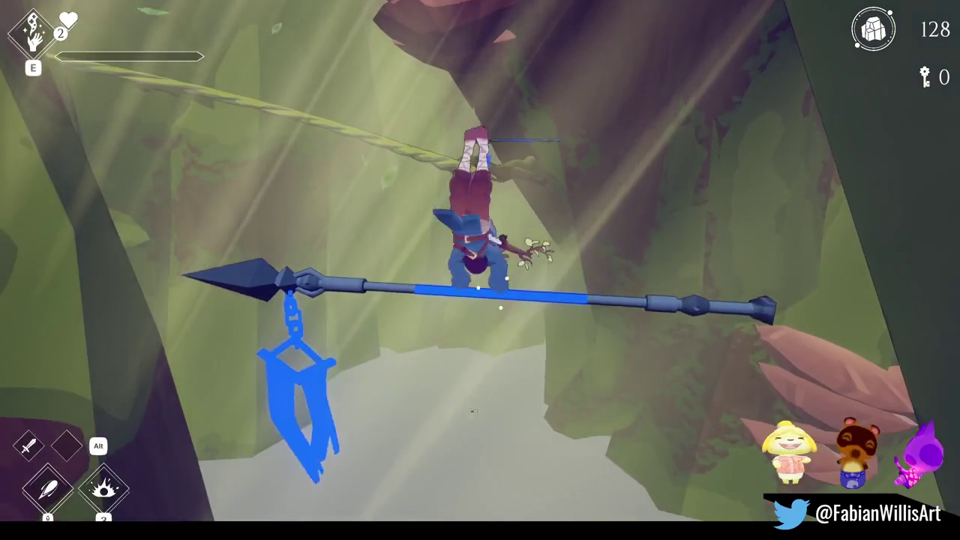
key(space)
key(w)
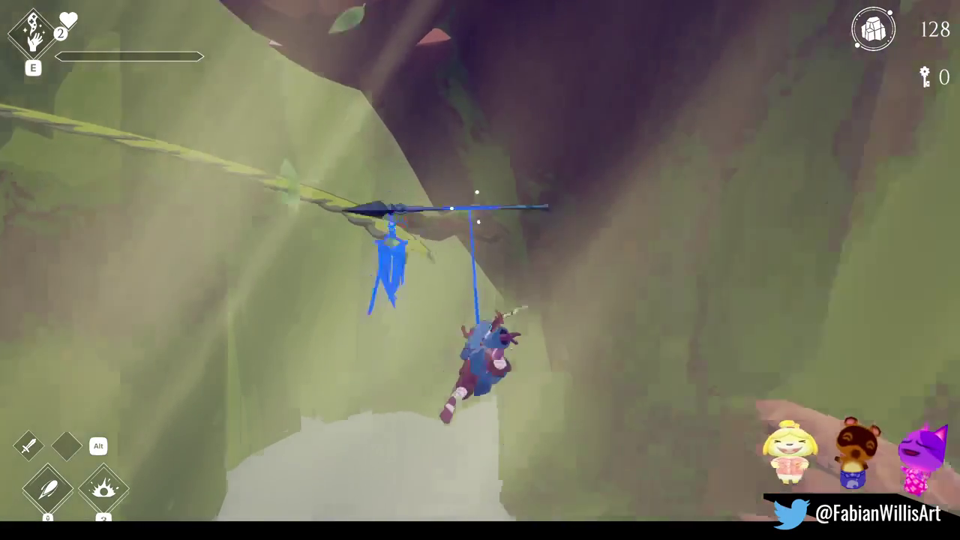
key(w)
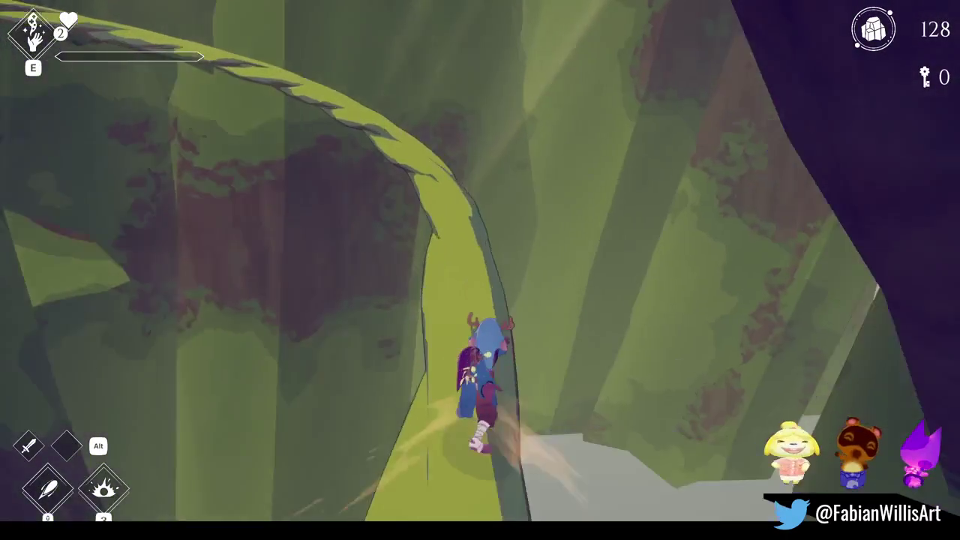
key(w)
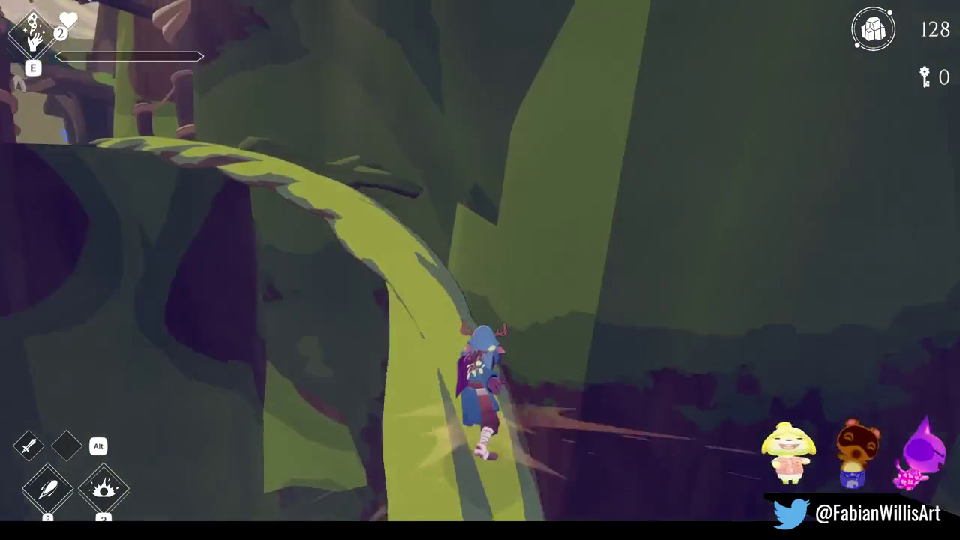
- Run past the fence, grapple onto the blue flower and swing over to the wooden ledge
key(w)
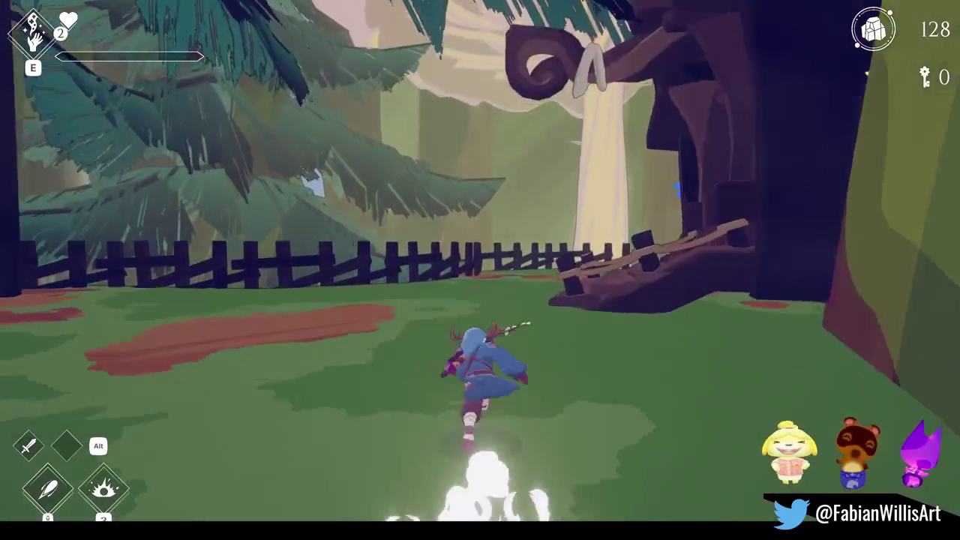
key(w)
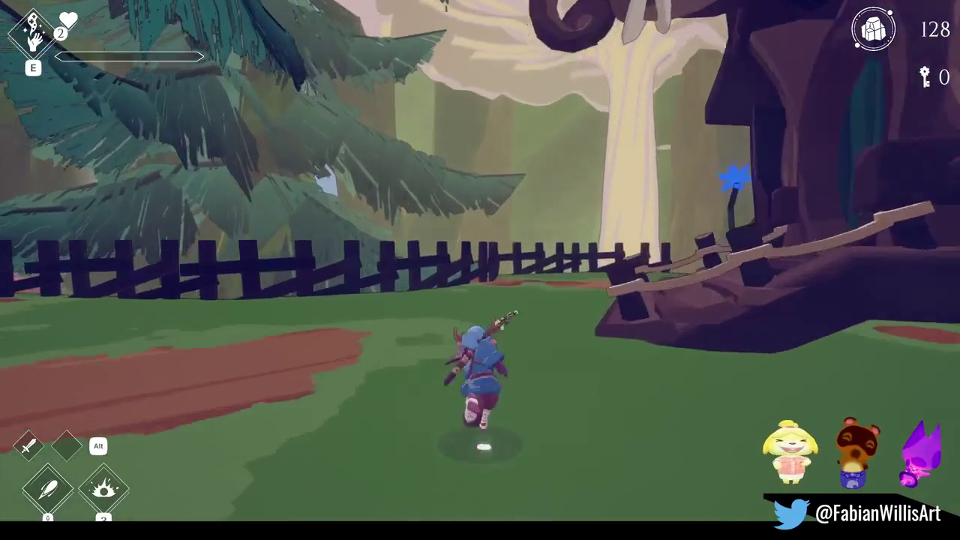
key(w)
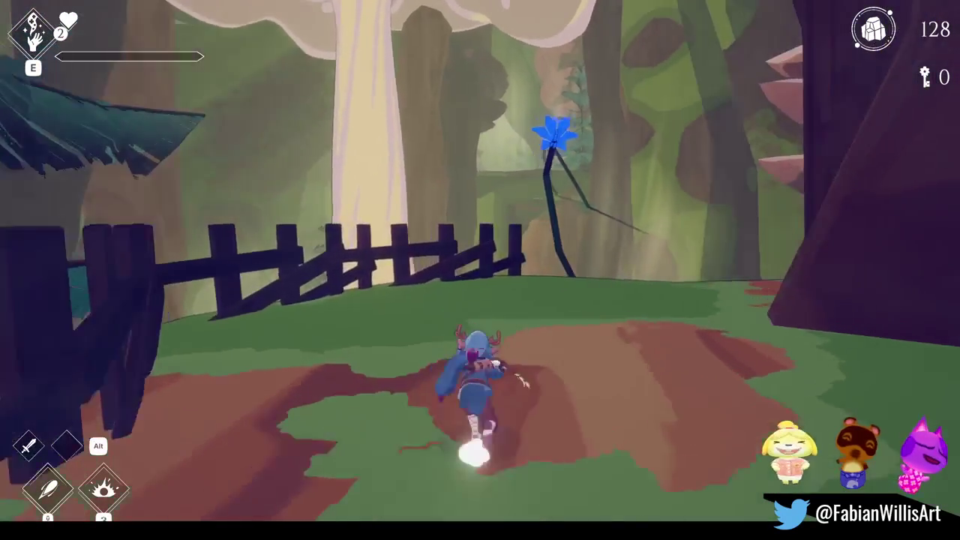
key(w)
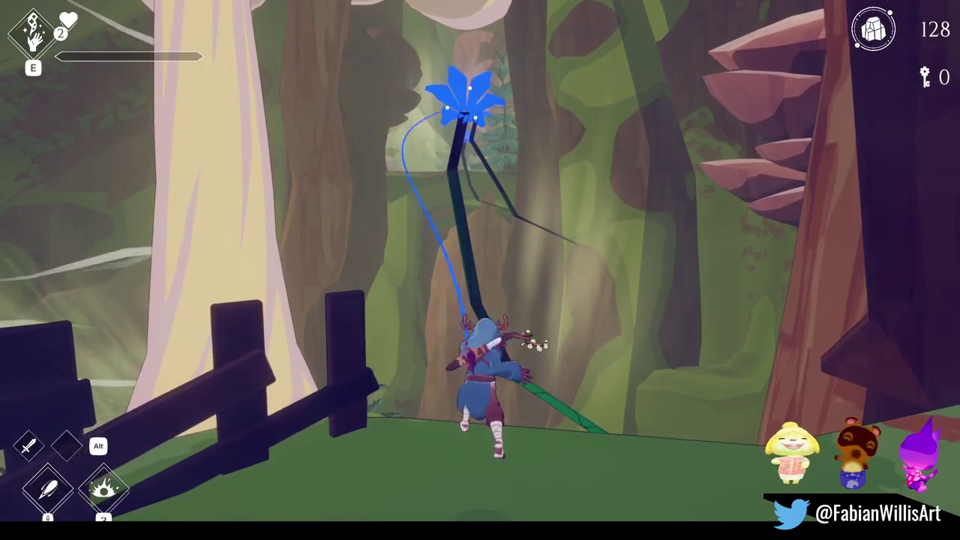
key(alt)
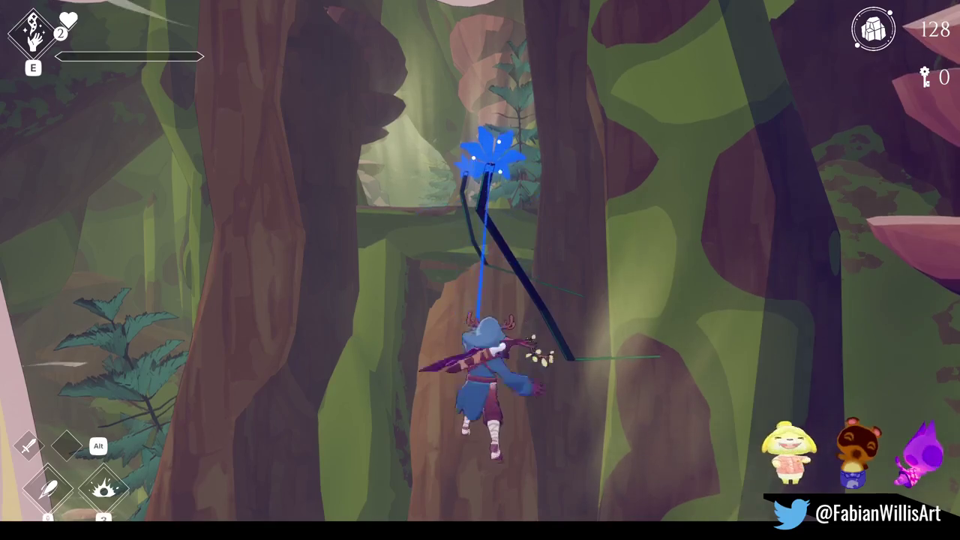
key(w)
key(w)
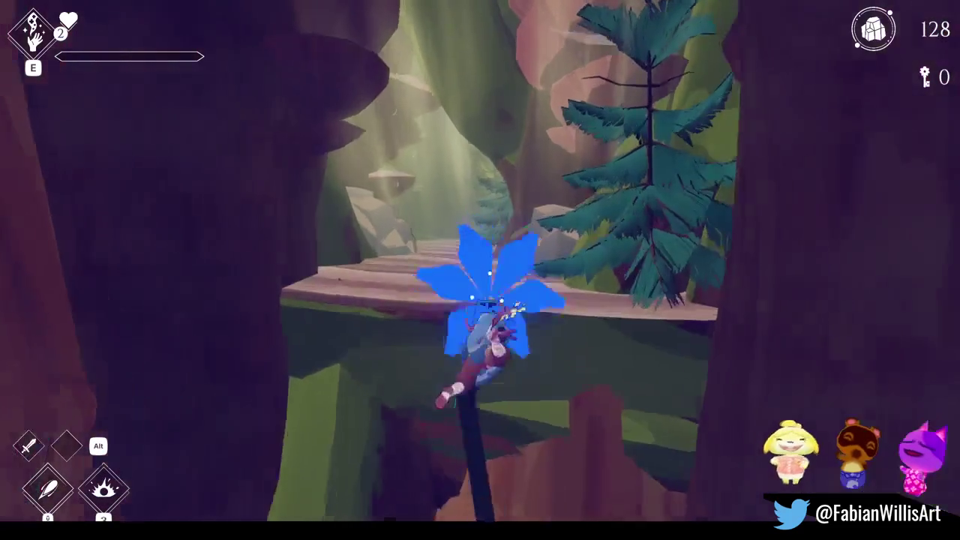
key(space)
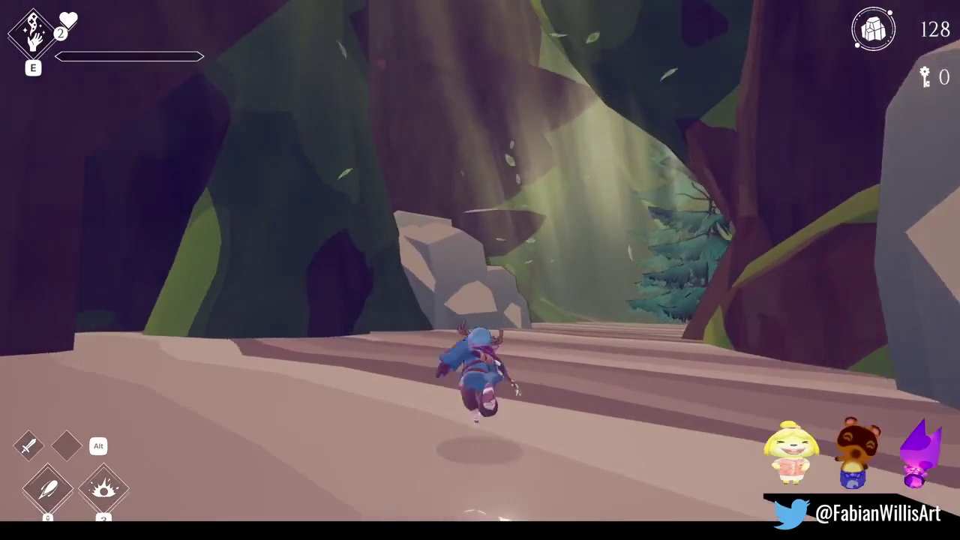
- Run through the ravine and valley, climb the tree, reach the tree doorway and pause the game
key(w)
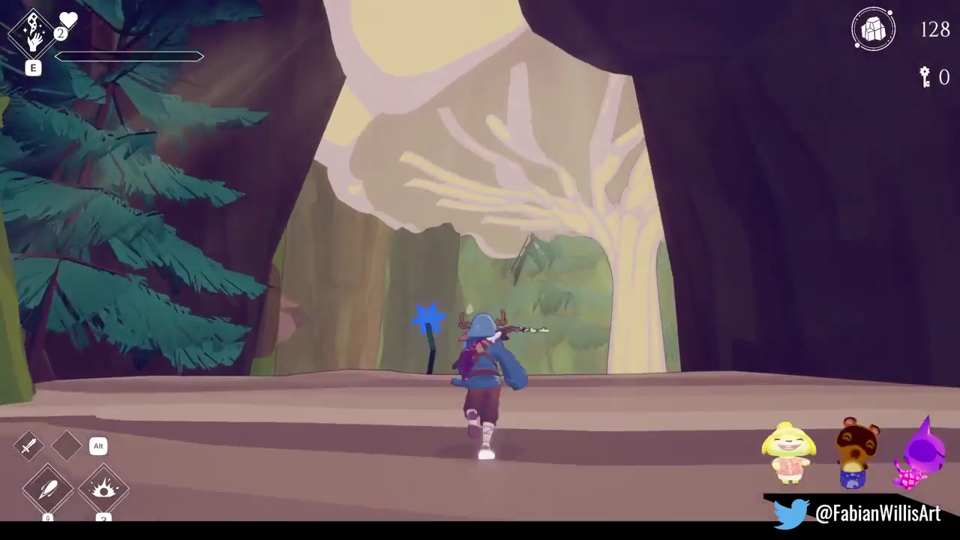
key(w)
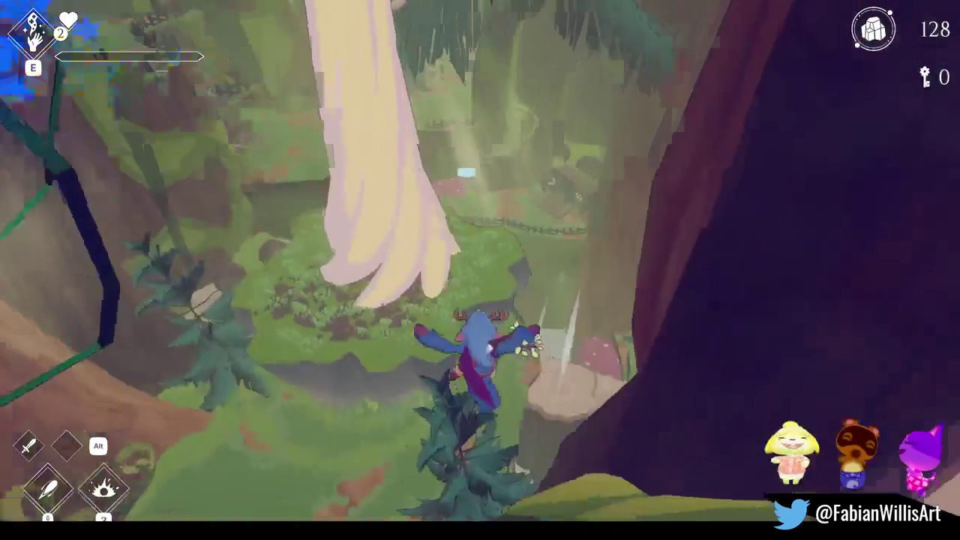
key(w)
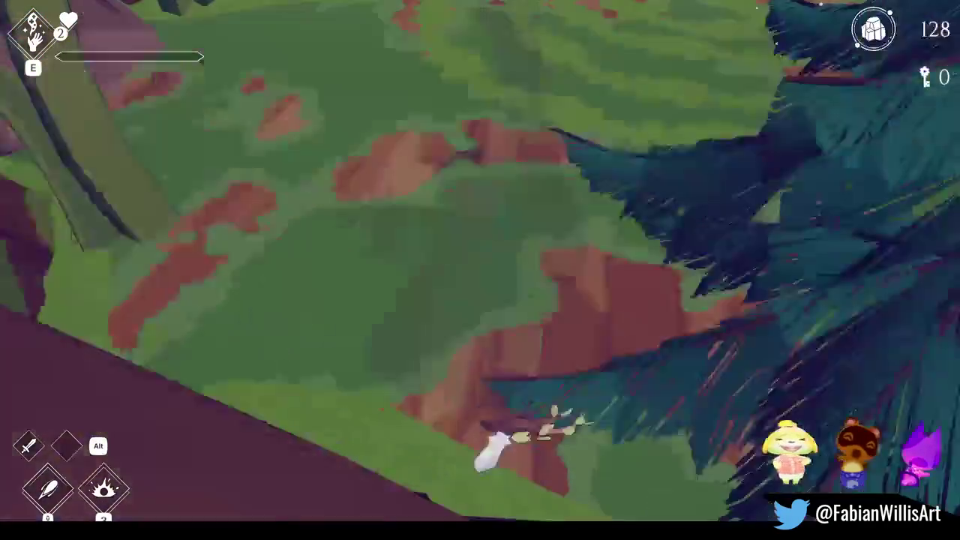
key(w)
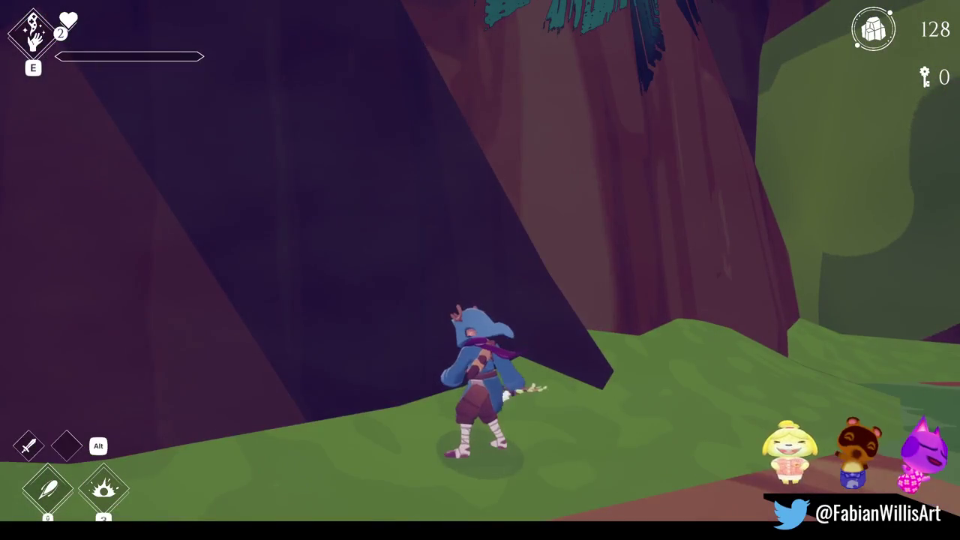
key(w)
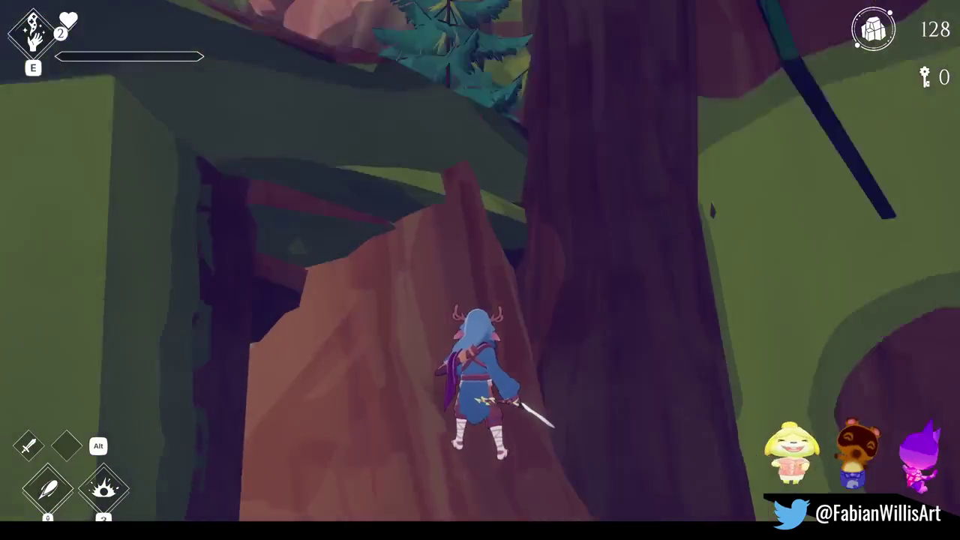
key(w)
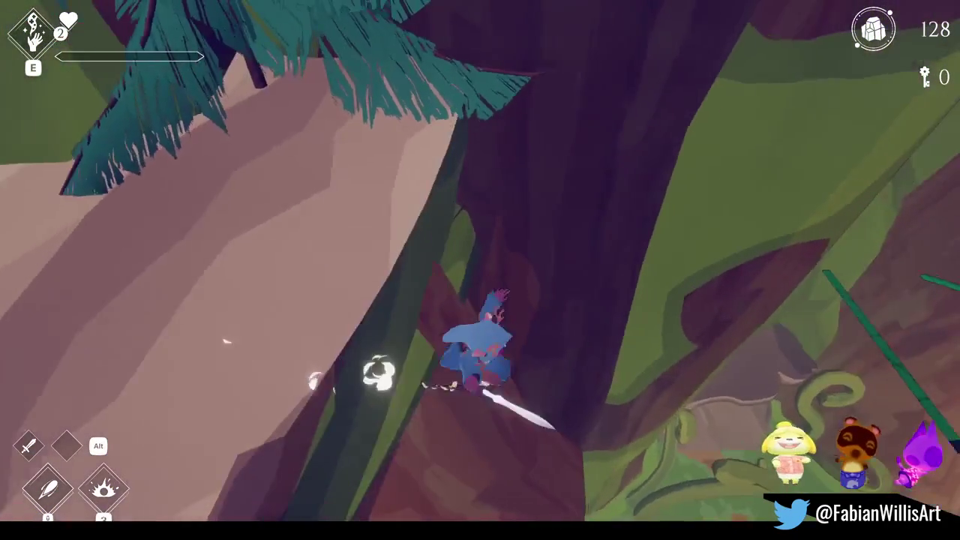
key(w)
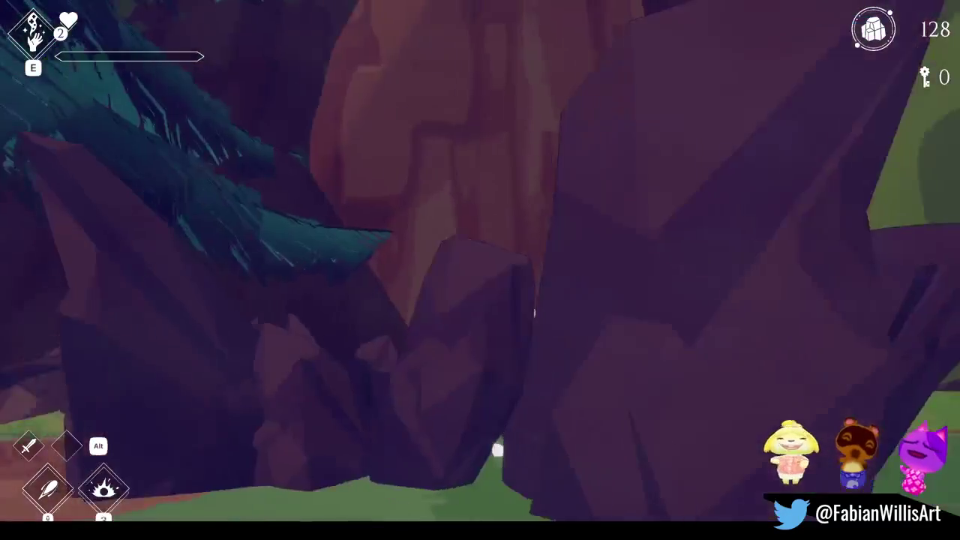
key(w)
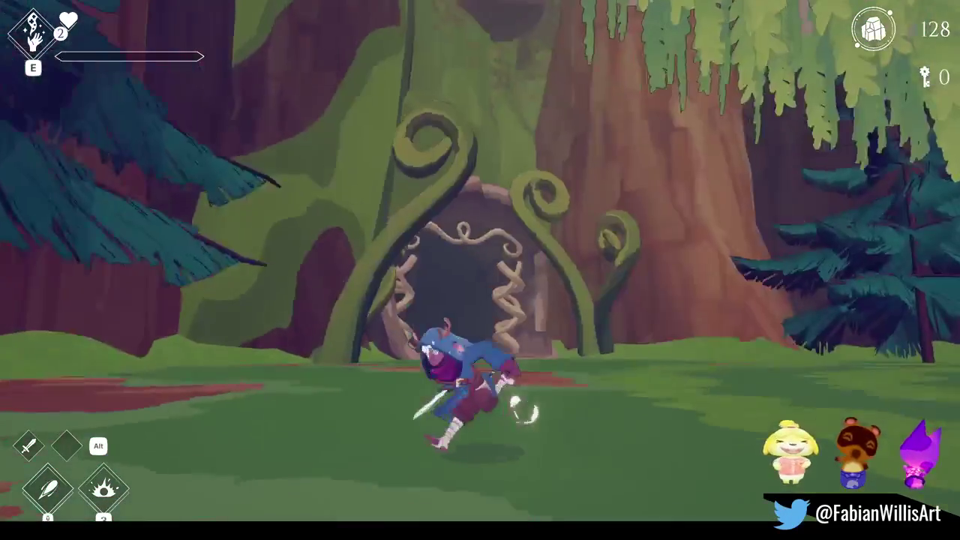
key(d)
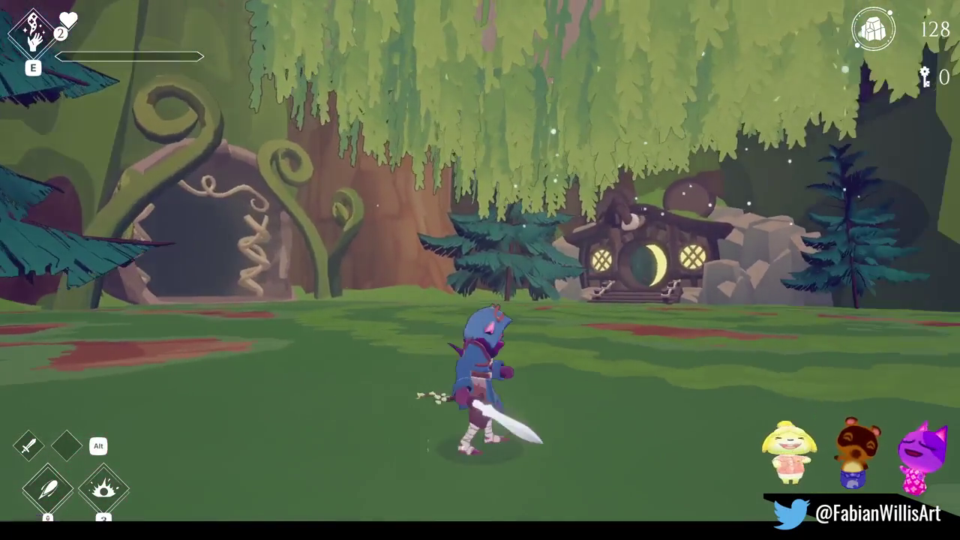
key(Escape)
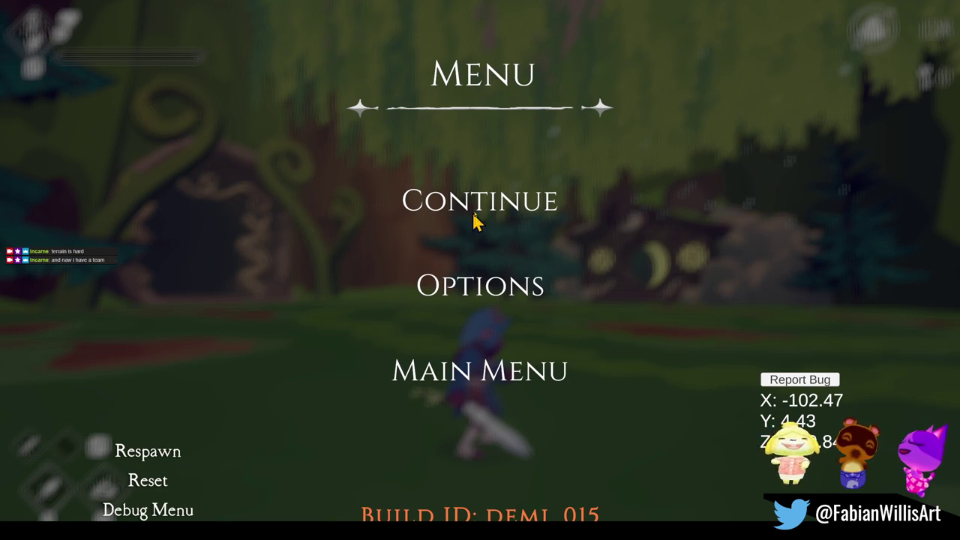
- Leave fullscreen play with F11 so the paused game shows in the editor's Game view
key(F11)
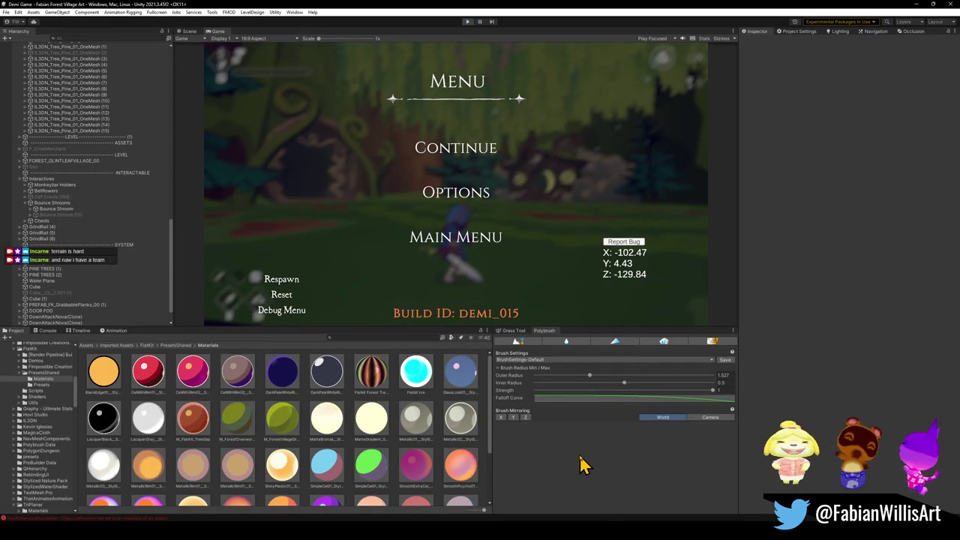
- Orbit the Scene view around the village house and select one of the pine tree objects
mouse_move(603, 528)
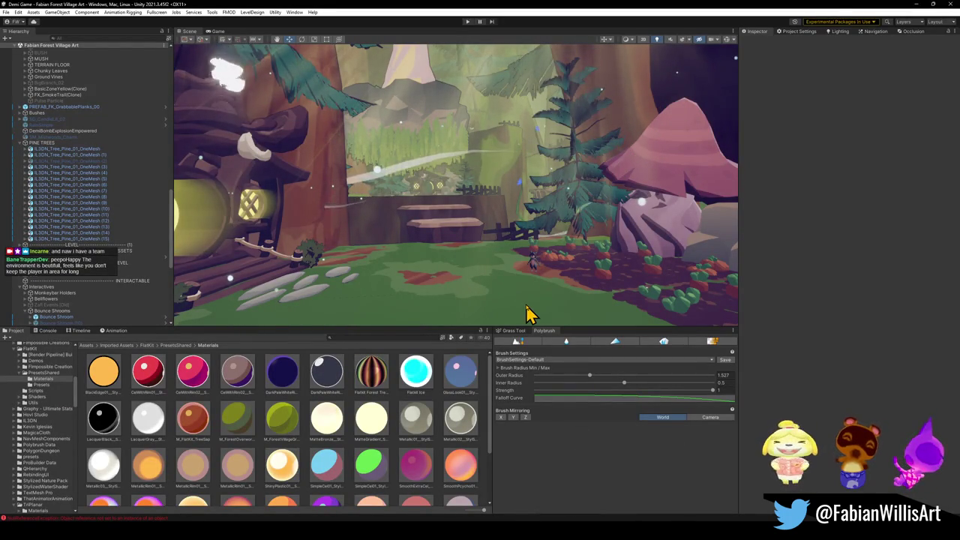
mouse_move(508, 255)
mouse_down()
mouse_move(504, 267)
mouse_move(507, 247)
mouse_up()
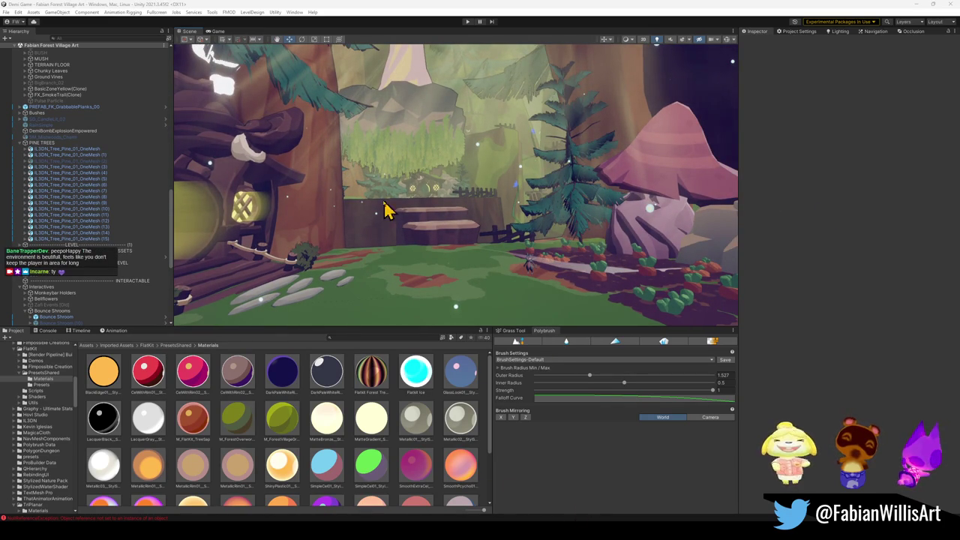
click(78, 173)
- Expand Fabian Forest Village Art and delete the candle, rain and mushroom objects
key(ctrl+a)
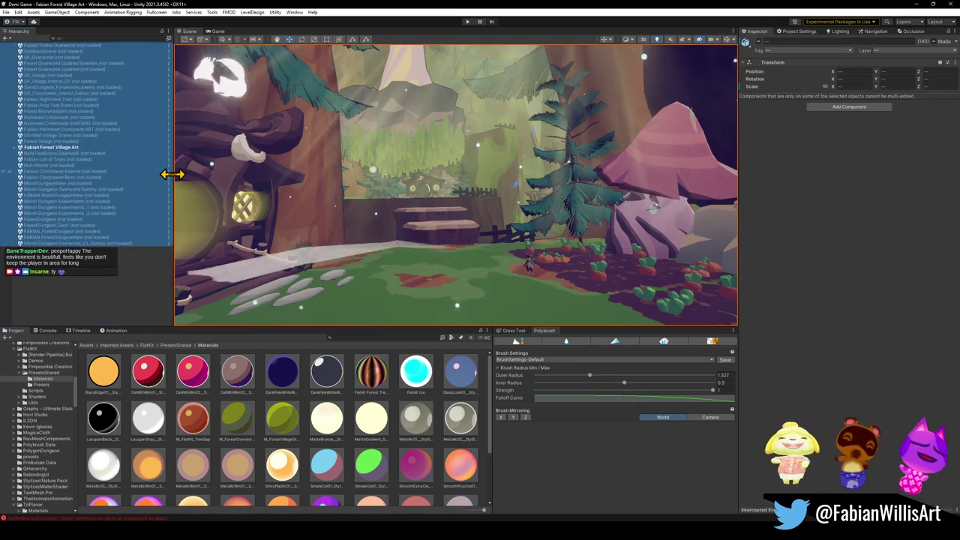
click(20, 148)
scroll(44, 180, down, 5)
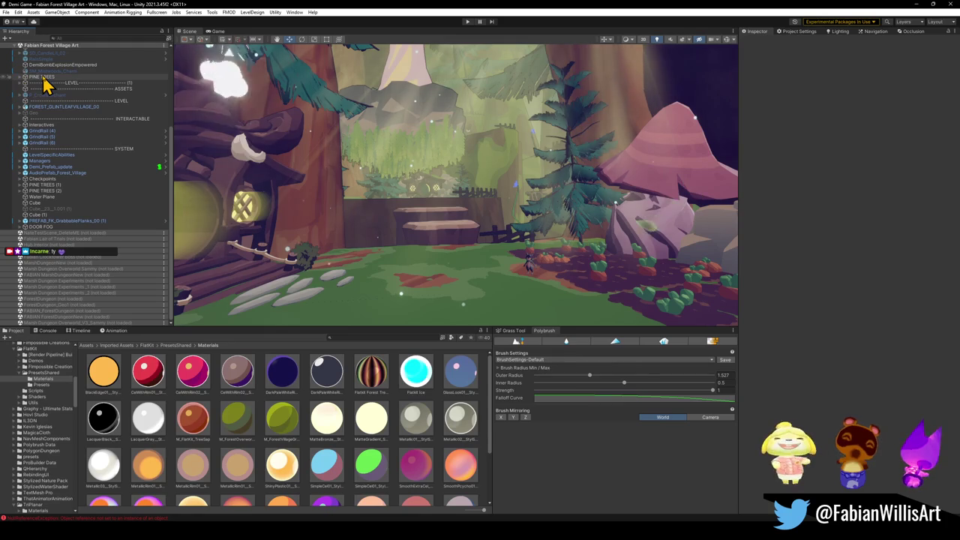
scroll(60, 123, up, 5)
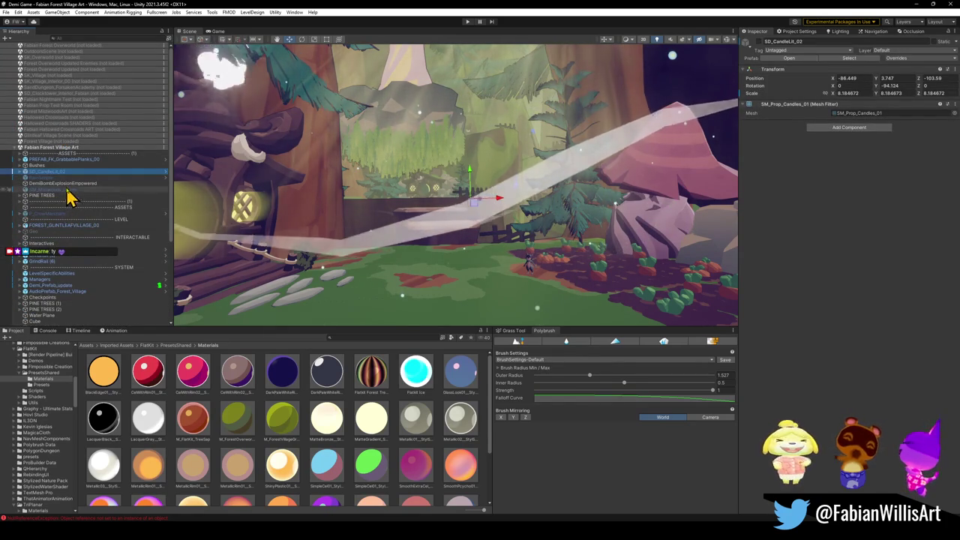
ctrl+click(67, 179)
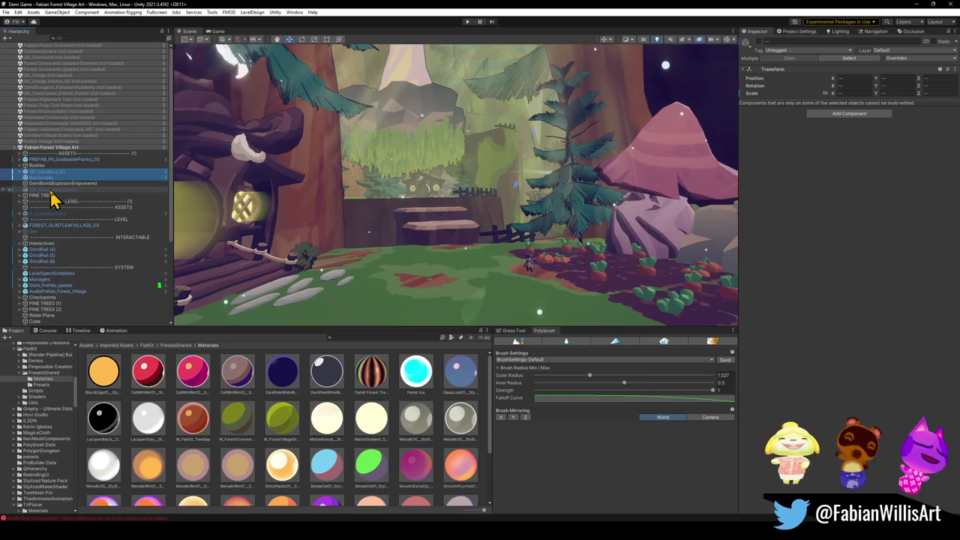
ctrl+click(55, 190)
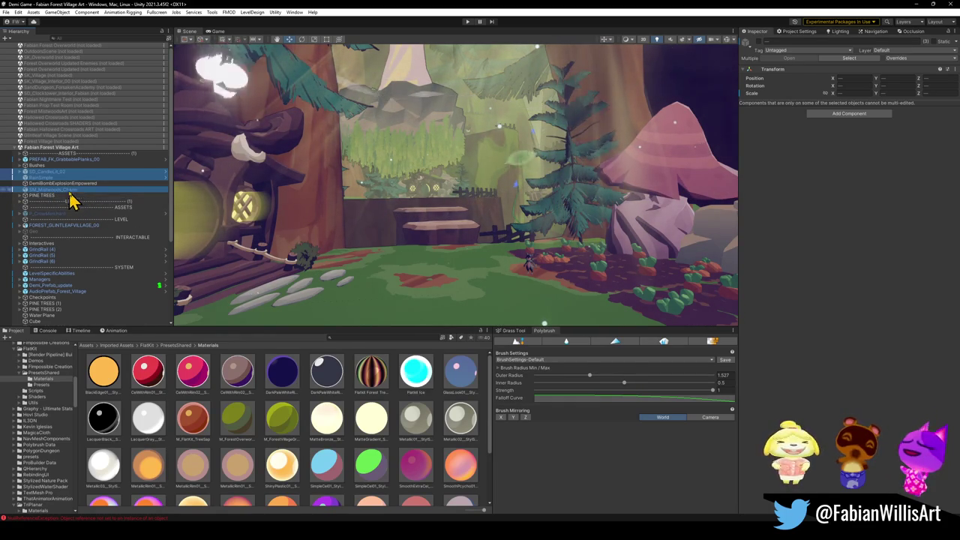
key(Delete)
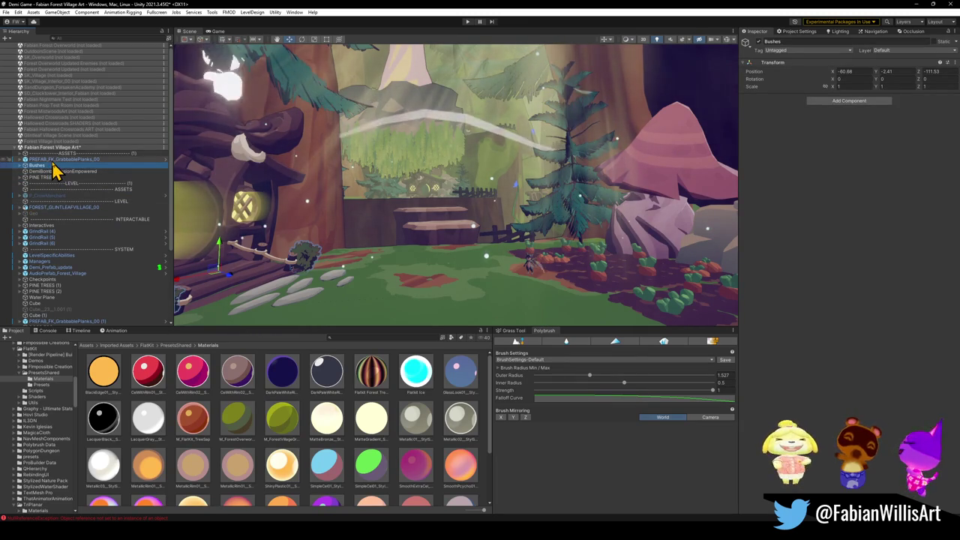
- Move the view closer to the fence and planks, then select and frame the PINE TREES group
key(Up)
drag(430, 230, 400, 245)
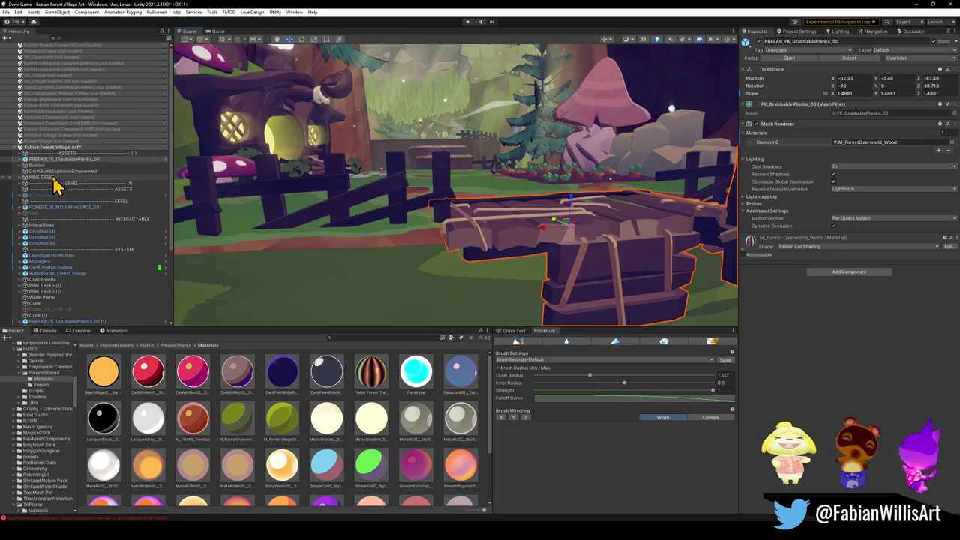
click(54, 178)
key(f)
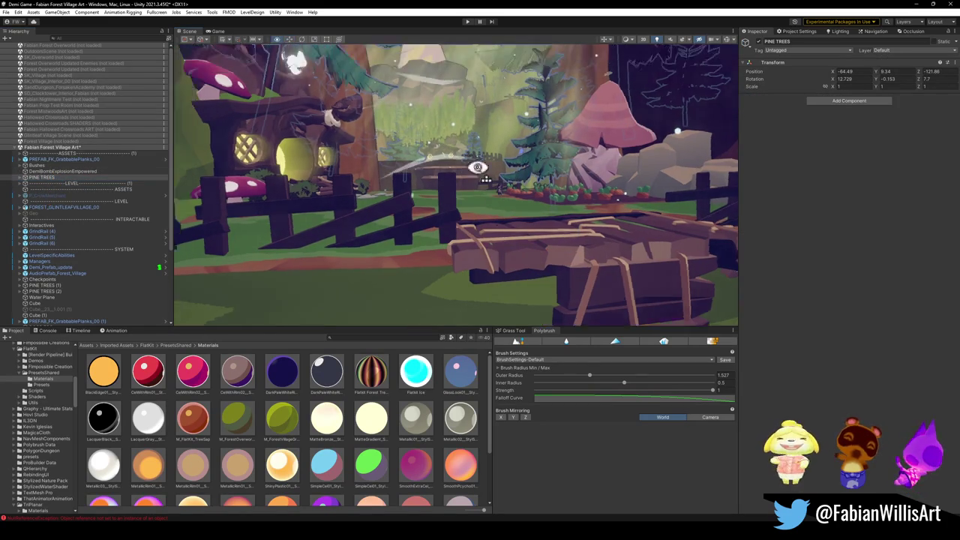
click(68, 155)
scroll(47, 240, down, 5)
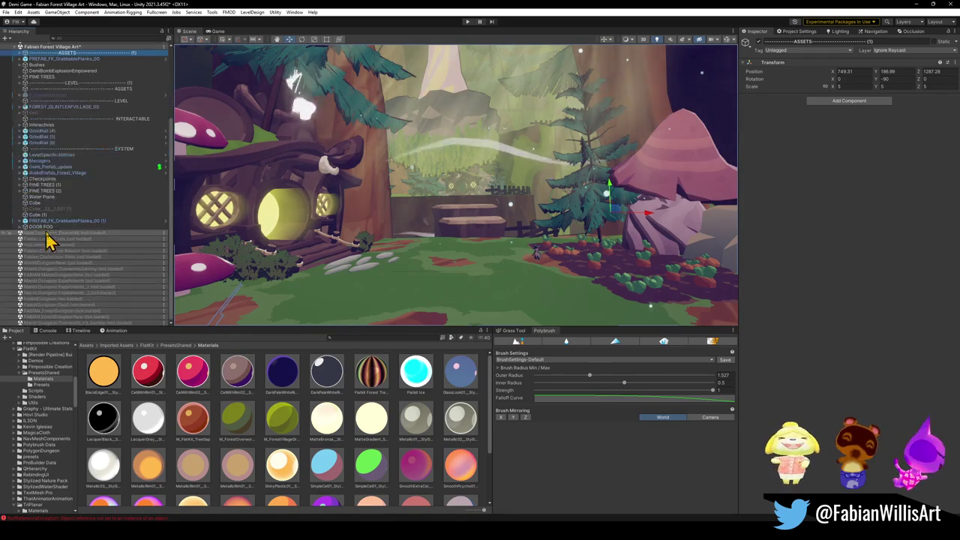
- Load the FABIAN_ForestDungeonNew scene alongside the forest village
right_click(59, 317)
click(72, 322)
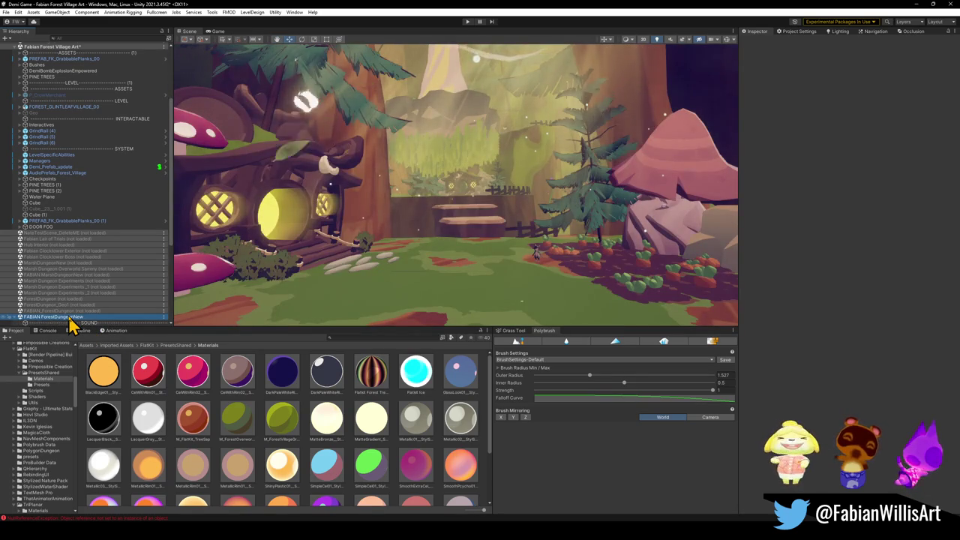
scroll(82, 300, down, 5)
mouse_move(468, 227)
mouse_down()
mouse_move(444, 234)
mouse_move(435, 218)
mouse_up()
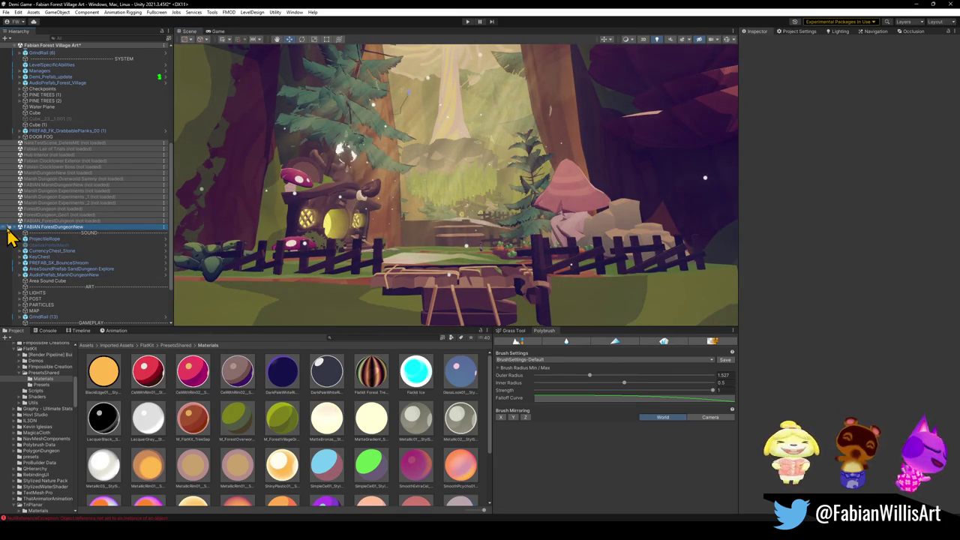
- Select the dungeon's ART, SOUND, GAMEPLAY and SYSTEM separator rows together
click(90, 287)
ctrl+click(94, 233)
scroll(94, 267, down, 3)
ctrl+click(90, 264)
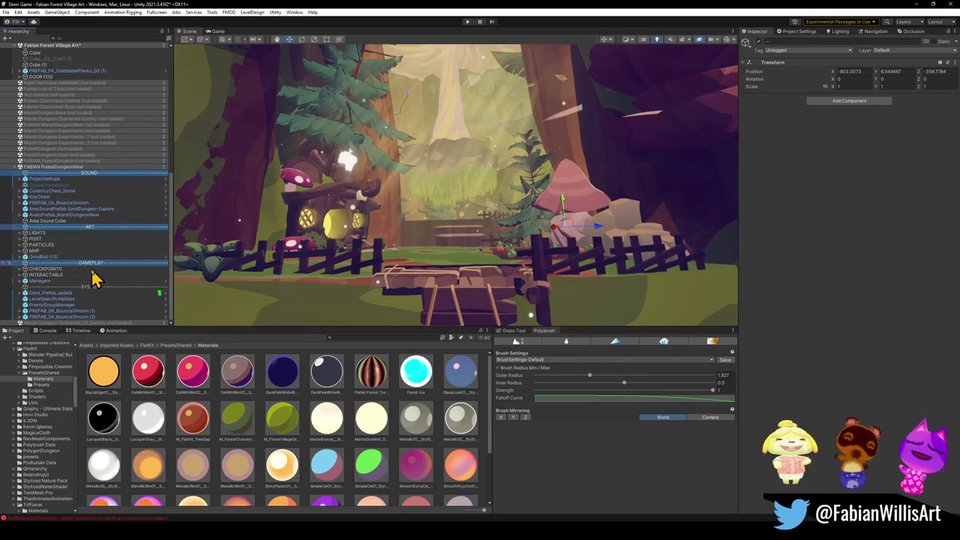
ctrl+click(103, 286)
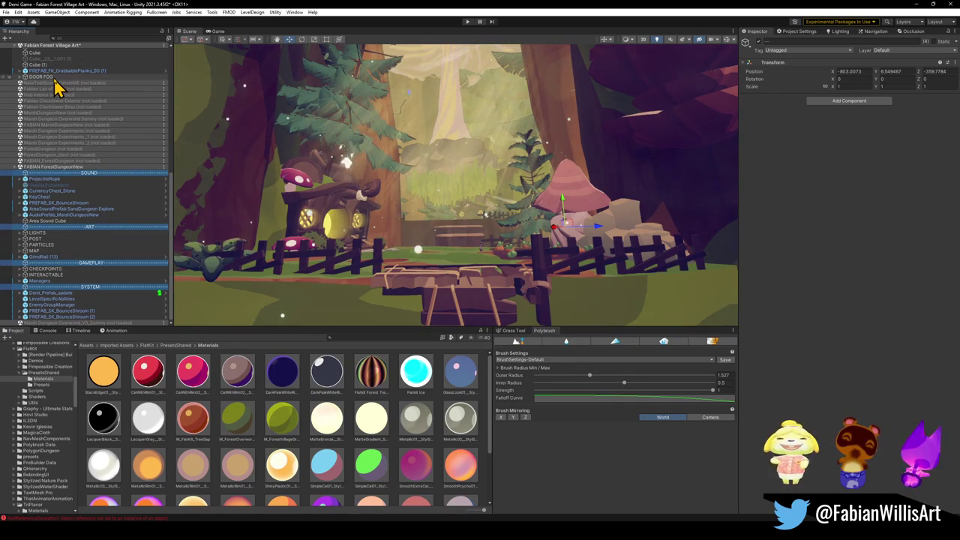
- Add INTERACTABLE to the selected separators and paste all five below DOOR FOG in the village
click(20, 275)
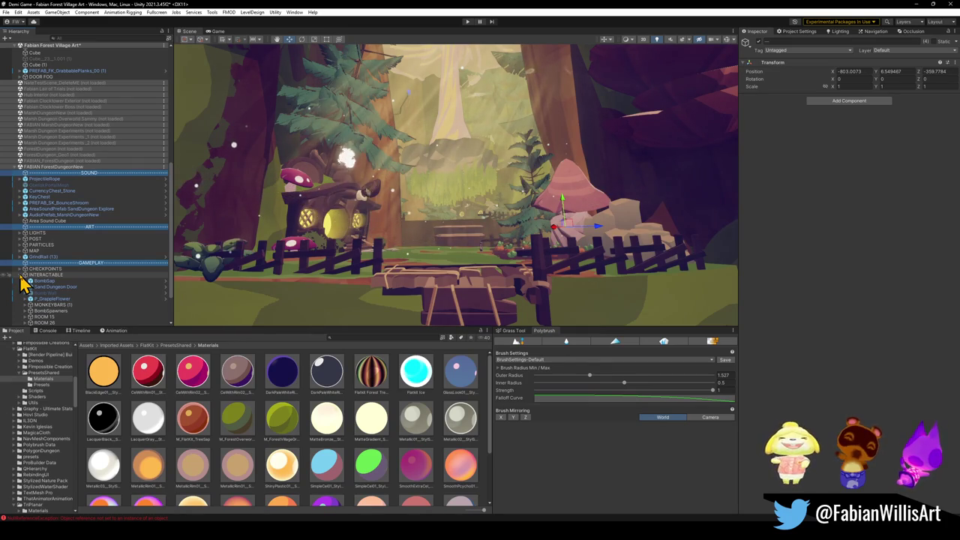
click(21, 276)
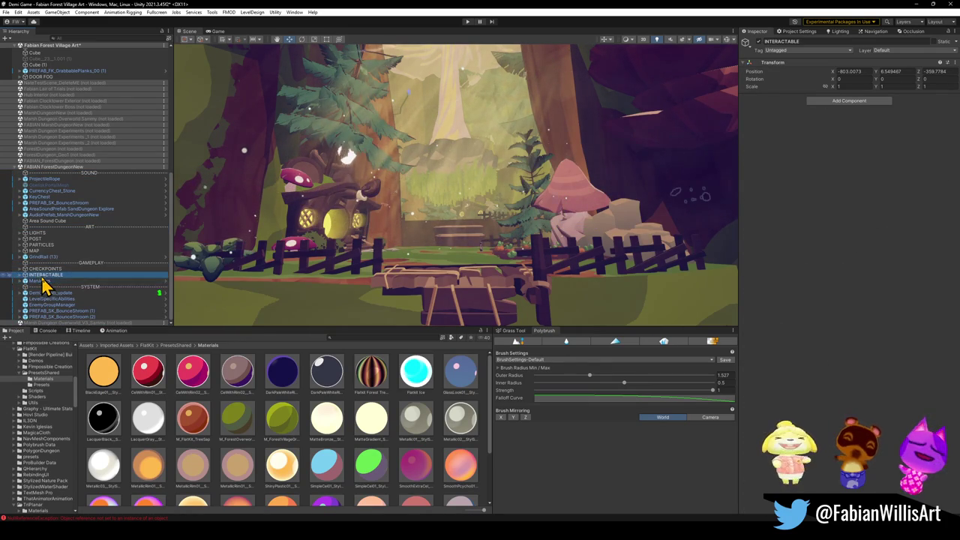
click(64, 276)
ctrl+click(93, 227)
ctrl+click(95, 173)
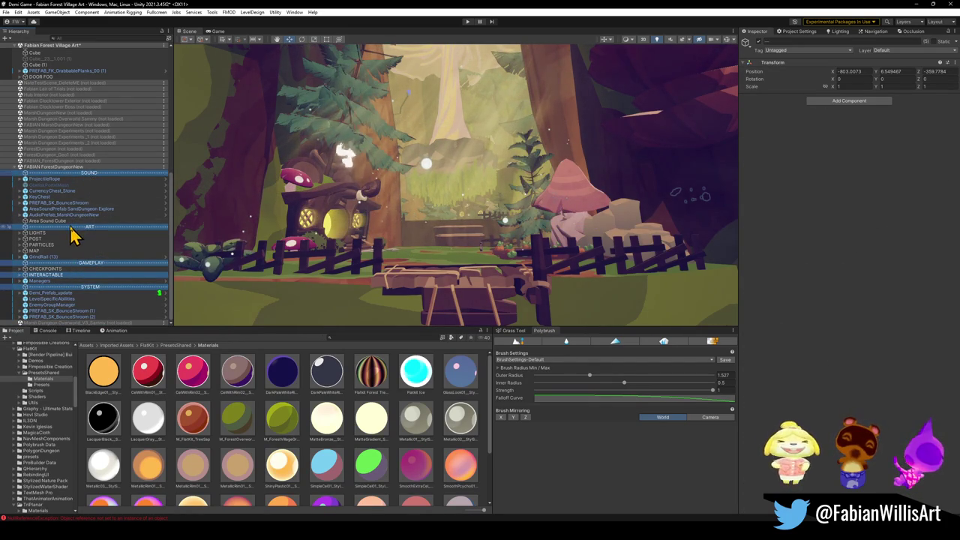
scroll(71, 289, up, 5)
click(58, 200)
scroll(60, 197, up, 1)
key(ctrl+v)
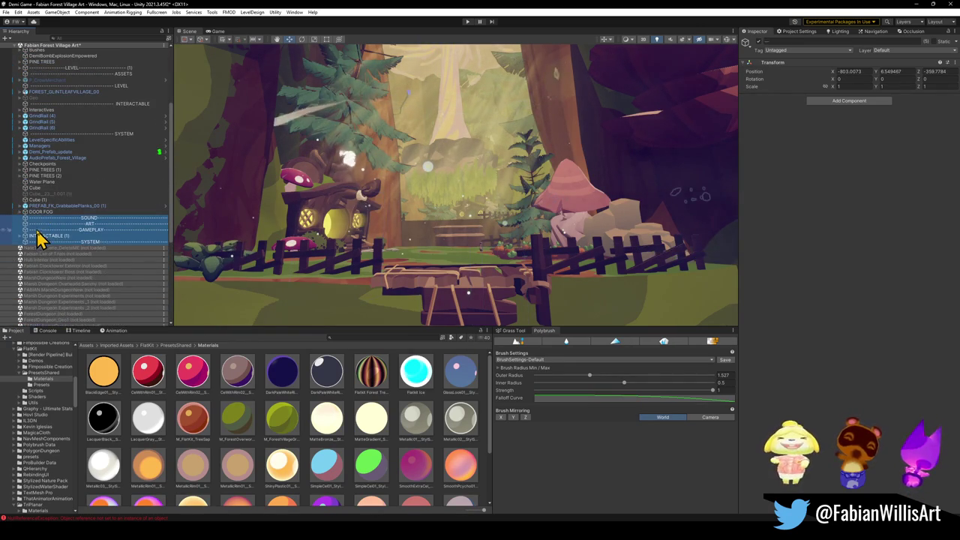
- Remove the dungeon scene from the hierarchy and select the unloaded FABIAN_ForestDungeon scene
scroll(52, 278, down, 5)
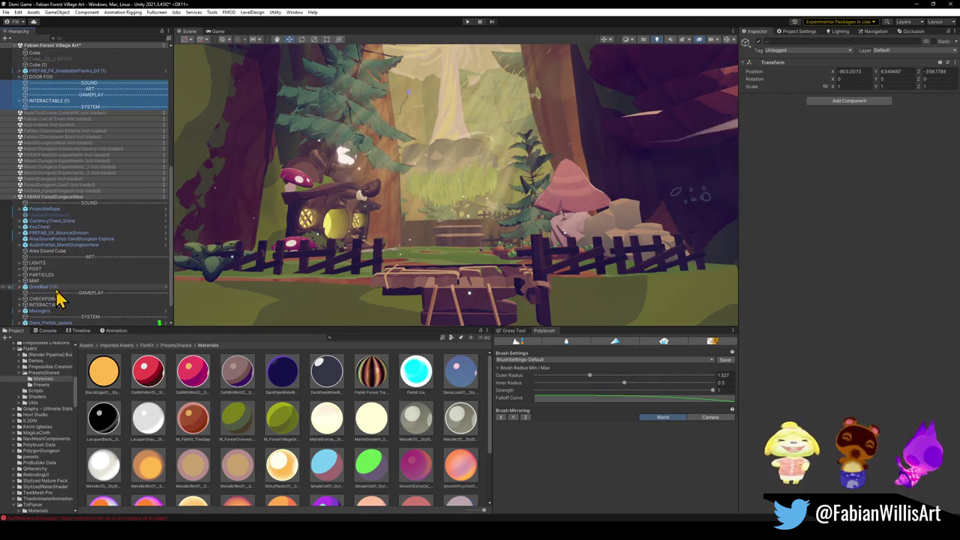
right_click(85, 199)
click(113, 248)
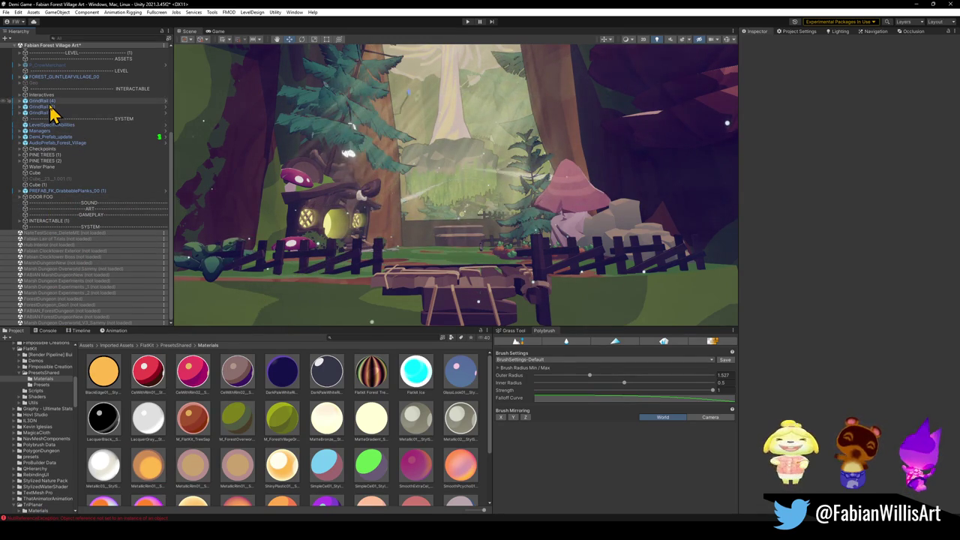
click(75, 312)
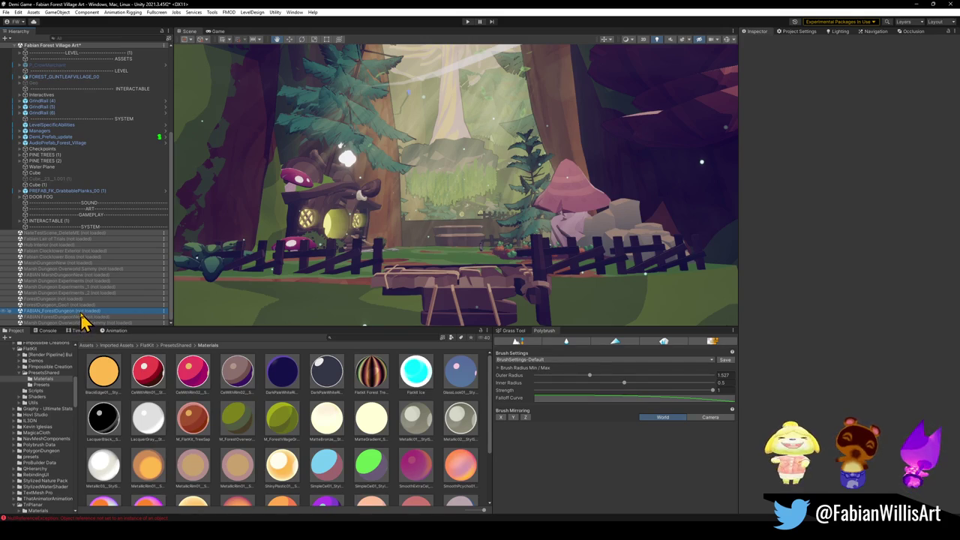
- Load FABIAN_ForestDungeon, remove it discarding unsaved changes, and reorder FABIAN_ForestDungeonNew in the list
double_click(81, 312)
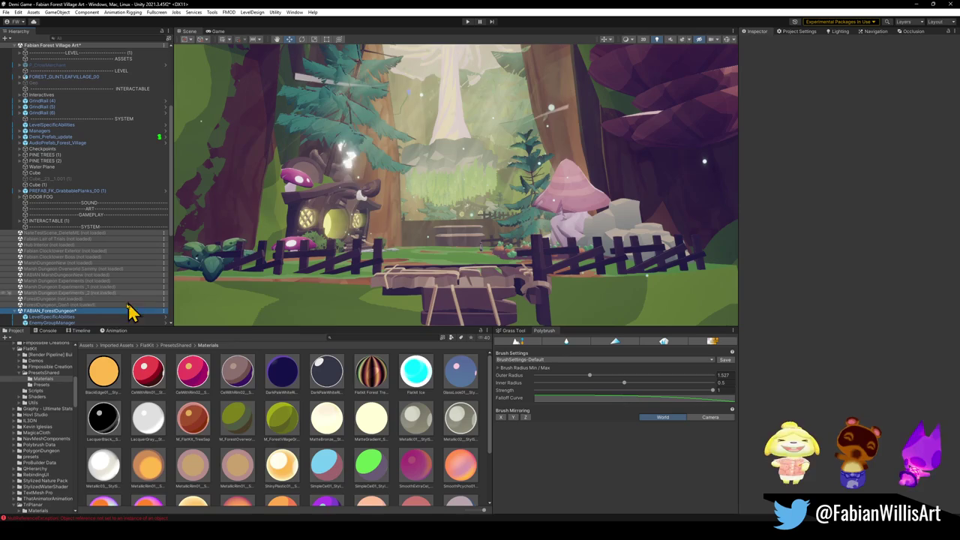
right_click(56, 312)
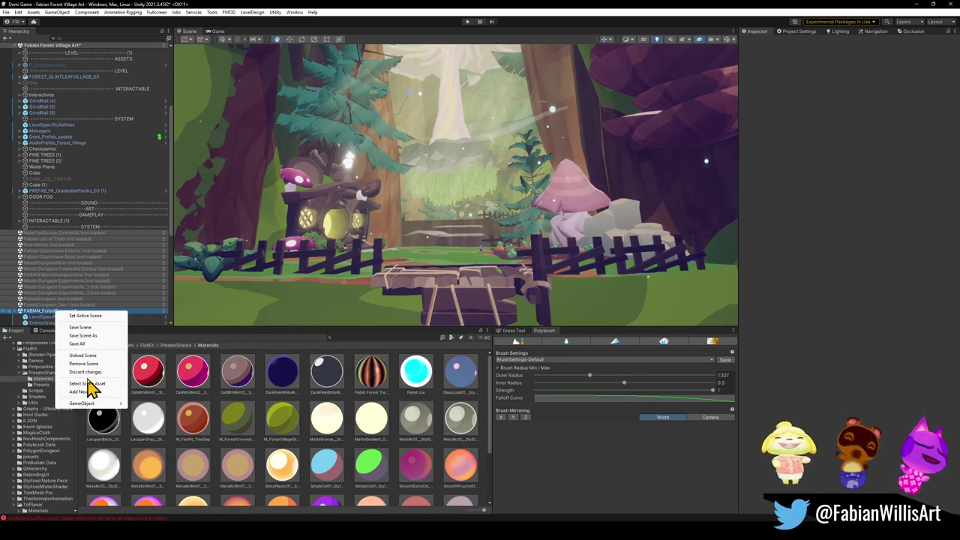
click(88, 363)
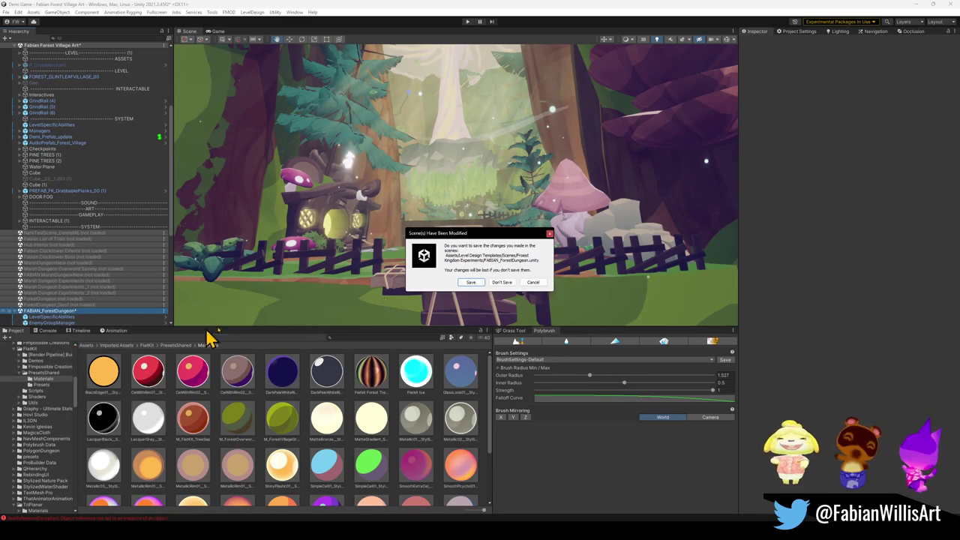
click(501, 283)
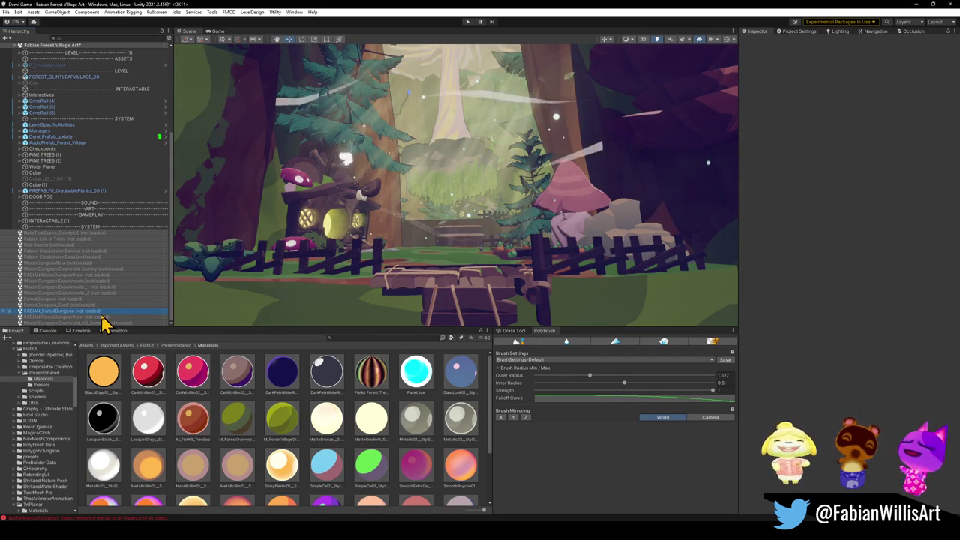
drag(101, 317, 113, 330)
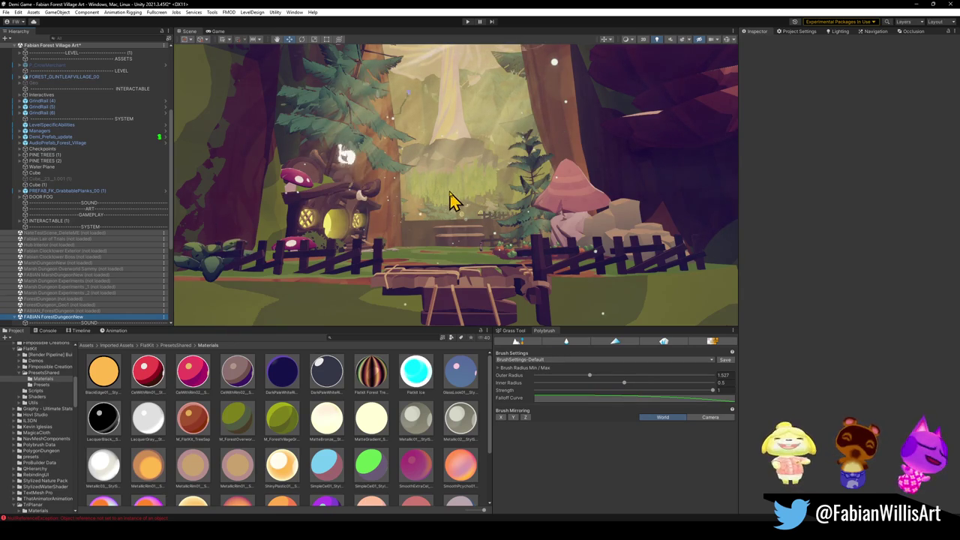
- Fly the camera forward into the forest and unload the FABIAN_ForestDungeonNew scene
mouse_move(442, 199)
mouse_down()
mouse_move(475, 217)
mouse_move(473, 190)
mouse_move(476, 199)
mouse_up()
scroll(62, 313, down, 5)
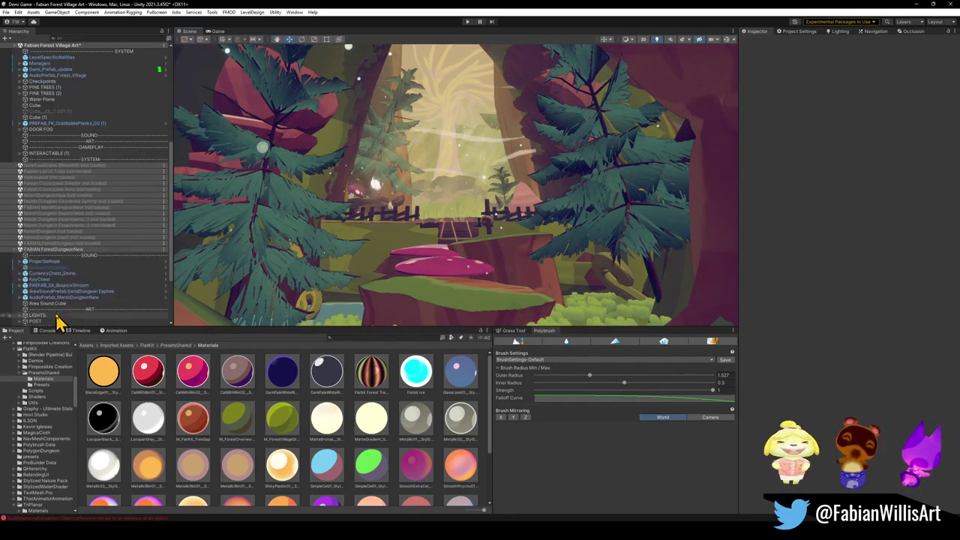
right_click(60, 250)
click(90, 294)
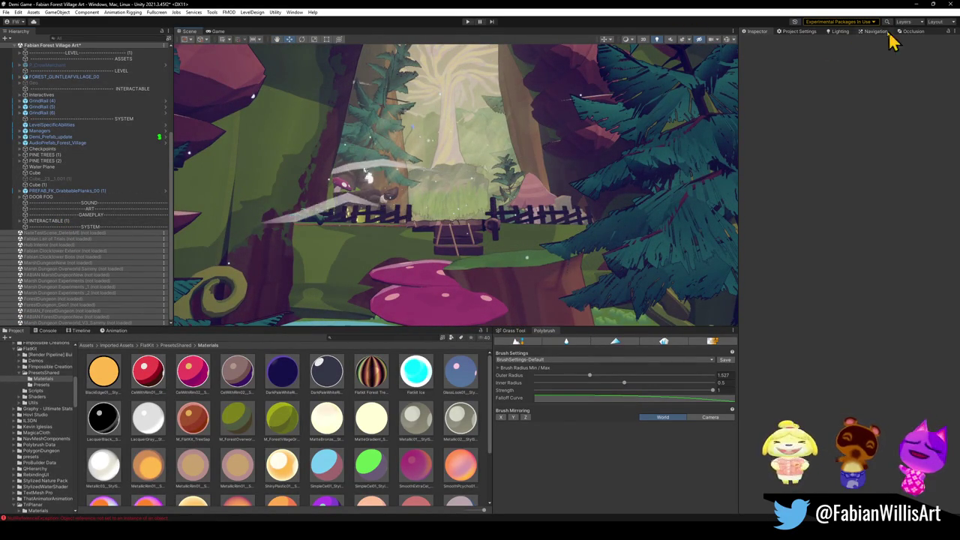
click(841, 31)
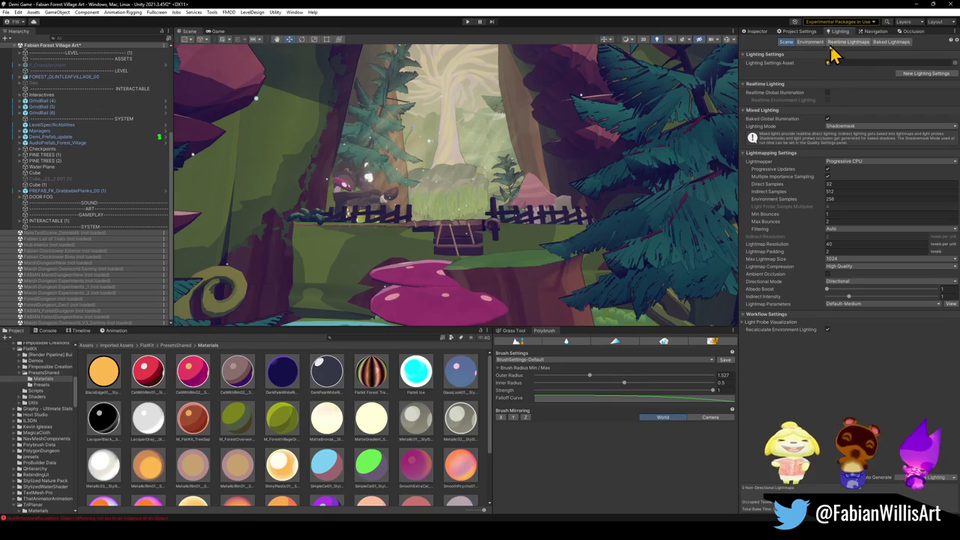
- In Environment settings, revert a trial yellow fog tint and lower Fog End to about 201.9
click(810, 42)
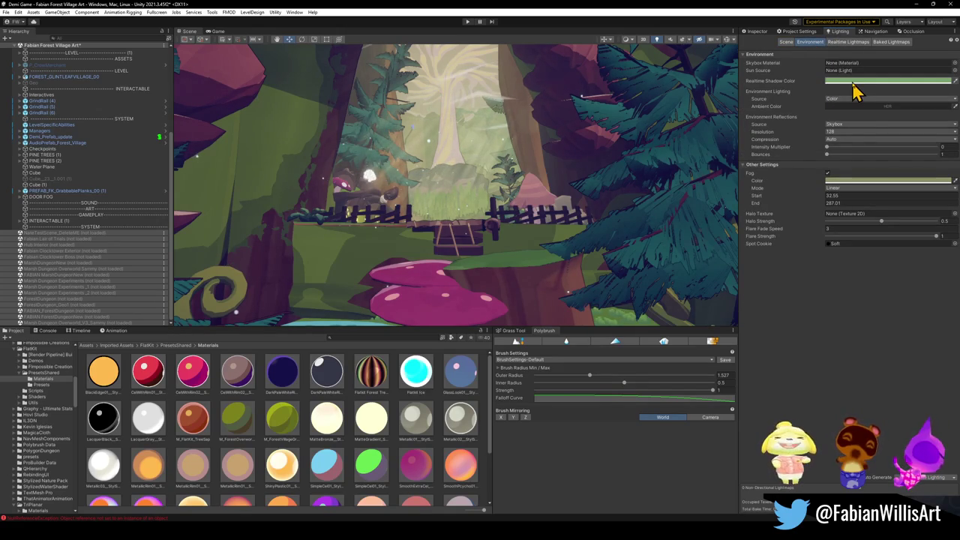
click(862, 181)
mouse_move(927, 215)
mouse_down()
mouse_move(909, 238)
mouse_move(896, 223)
mouse_up()
key(Return)
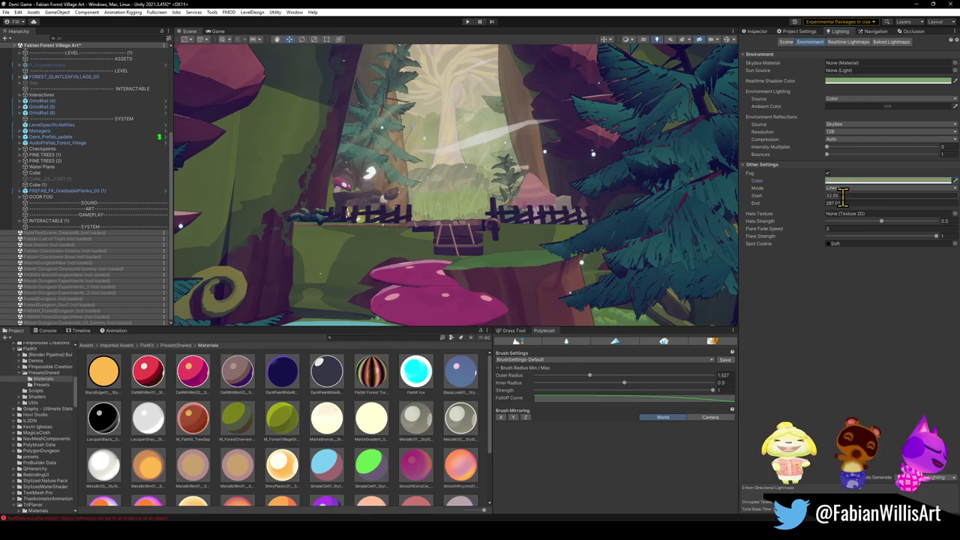
drag(821, 202, 804, 201)
drag(555, 183, 182, 182)
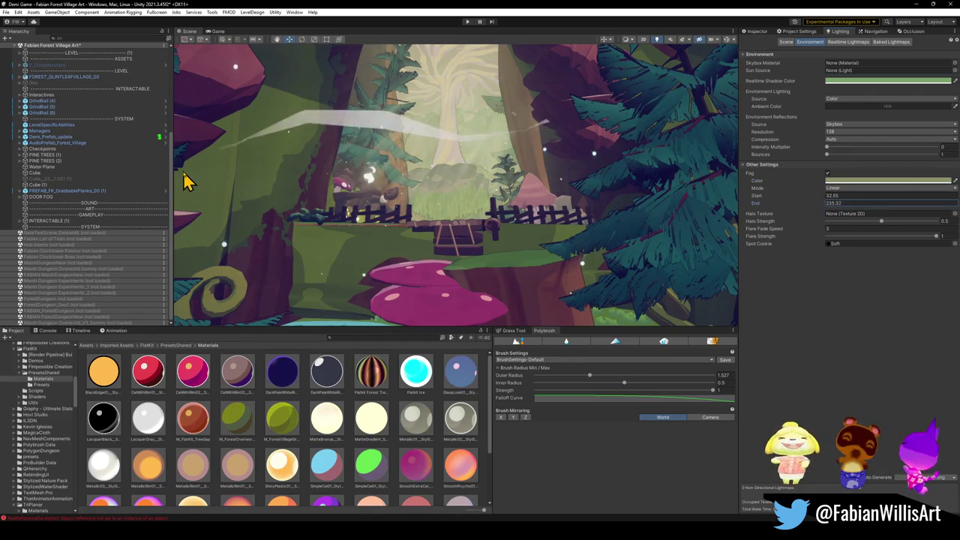
mouse_move(776, 158)
mouse_down()
mouse_move(113, 188)
mouse_move(53, 174)
mouse_up()
drag(270, 212, 312, 212)
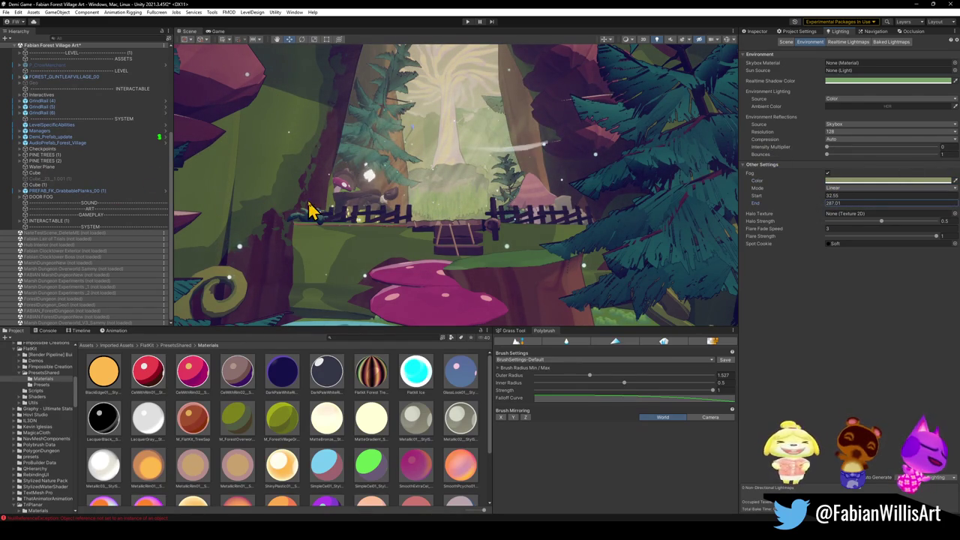
mouse_move(815, 202)
mouse_down()
mouse_move(754, 195)
mouse_move(770, 202)
mouse_up()
- Darken the fog to a duller muted colour and orbit the view toward the fence
click(870, 181)
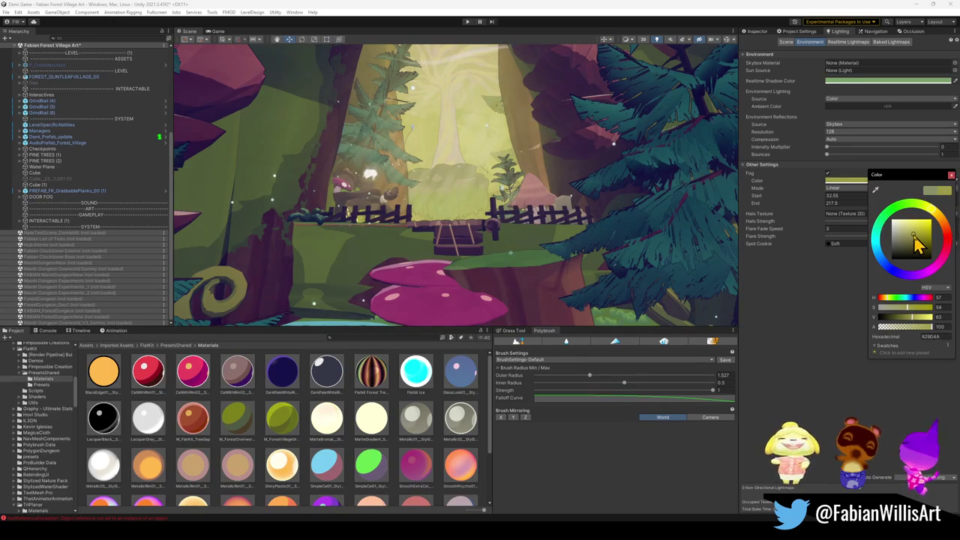
drag(916, 242, 911, 235)
mouse_move(726, 217)
mouse_down()
mouse_move(510, 182)
mouse_move(531, 191)
mouse_move(516, 188)
mouse_move(510, 203)
mouse_up()
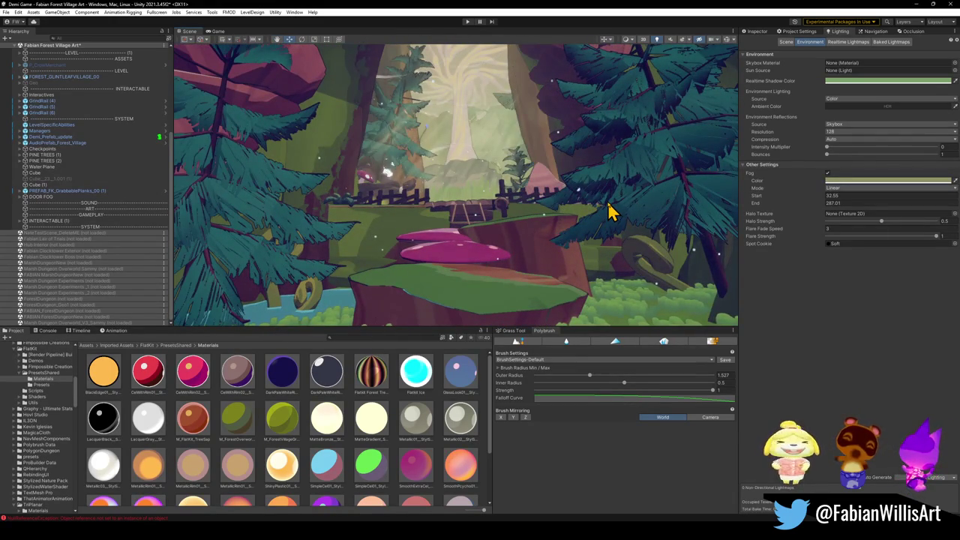
drag(593, 202, 590, 184)
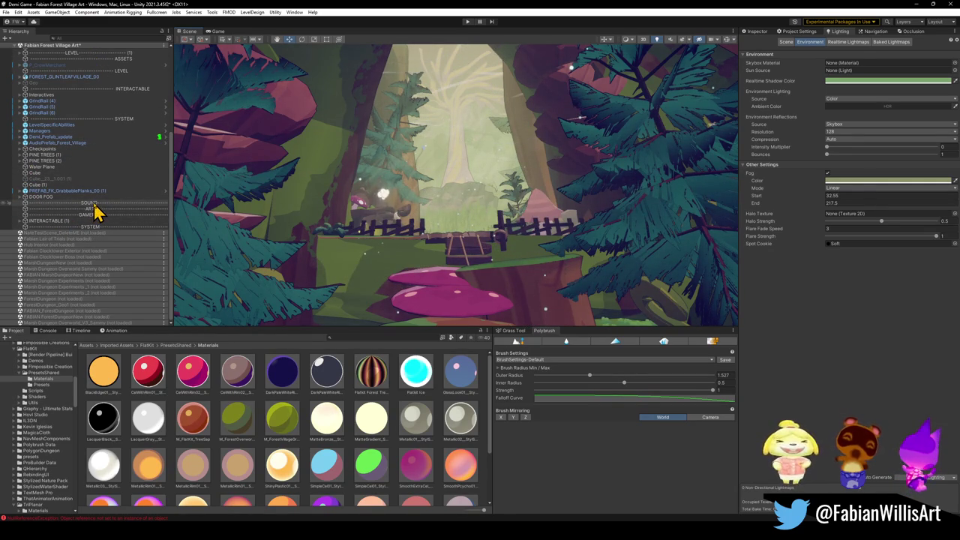
click(20, 54)
- Collapse LEVEL and rename the Bushes group to BUSHES
click(20, 54)
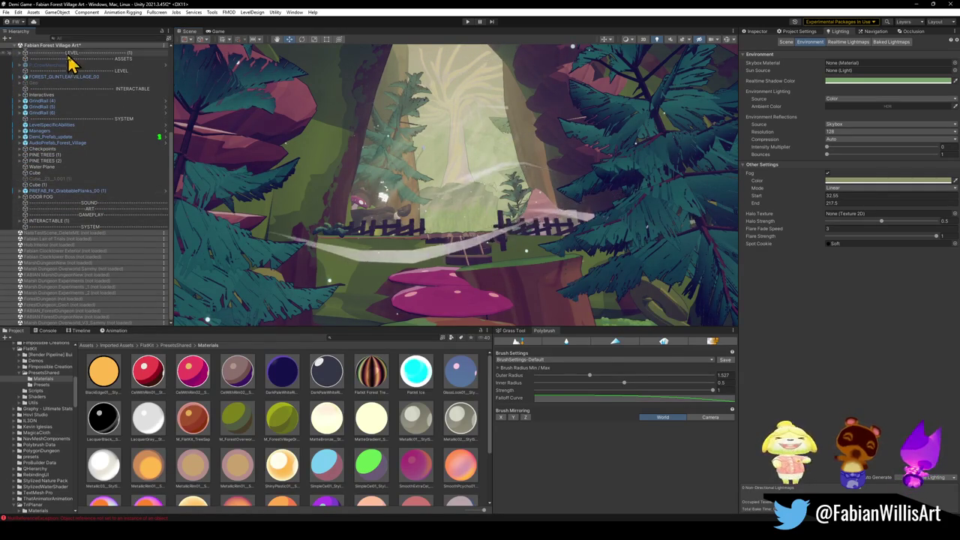
scroll(75, 97, up, 5)
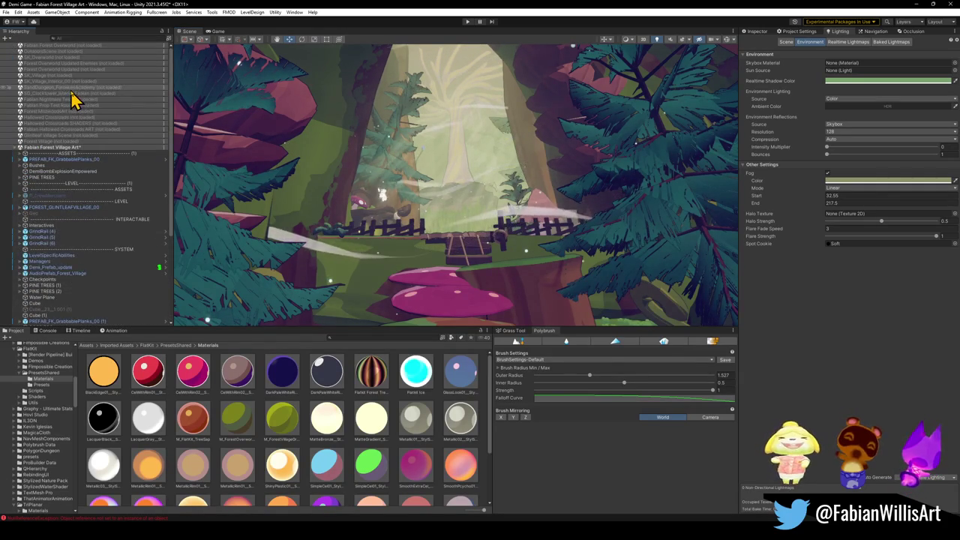
click(45, 166)
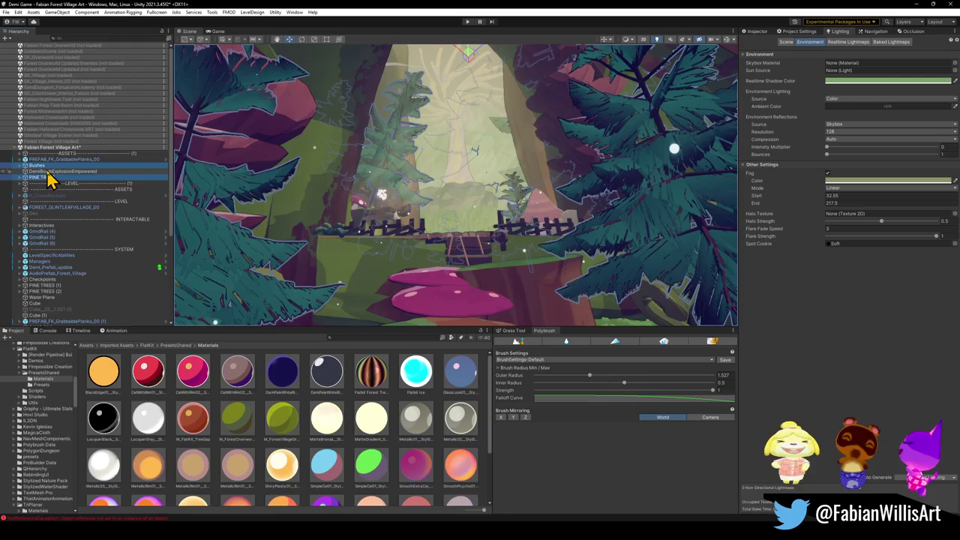
click(45, 167)
click(69, 166)
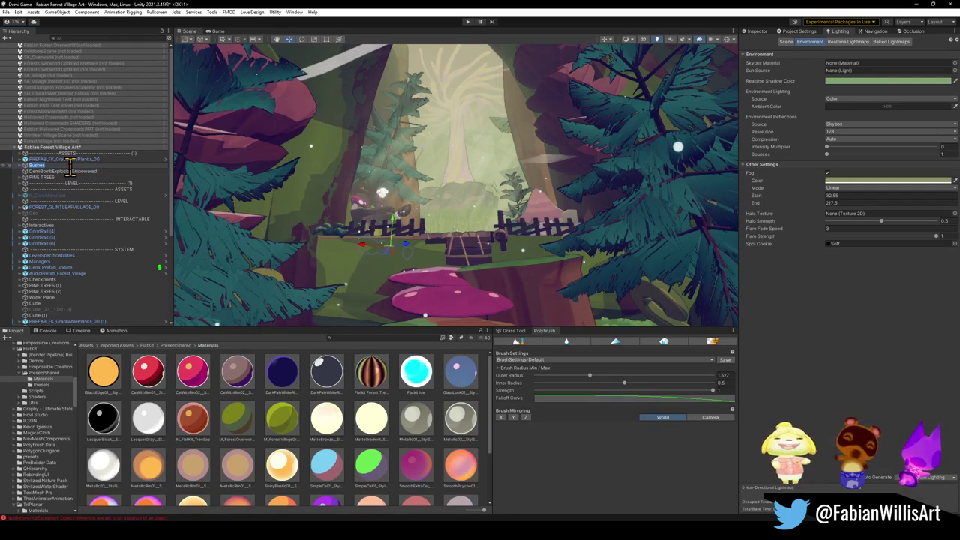
text(BUSHES)
key(Return)
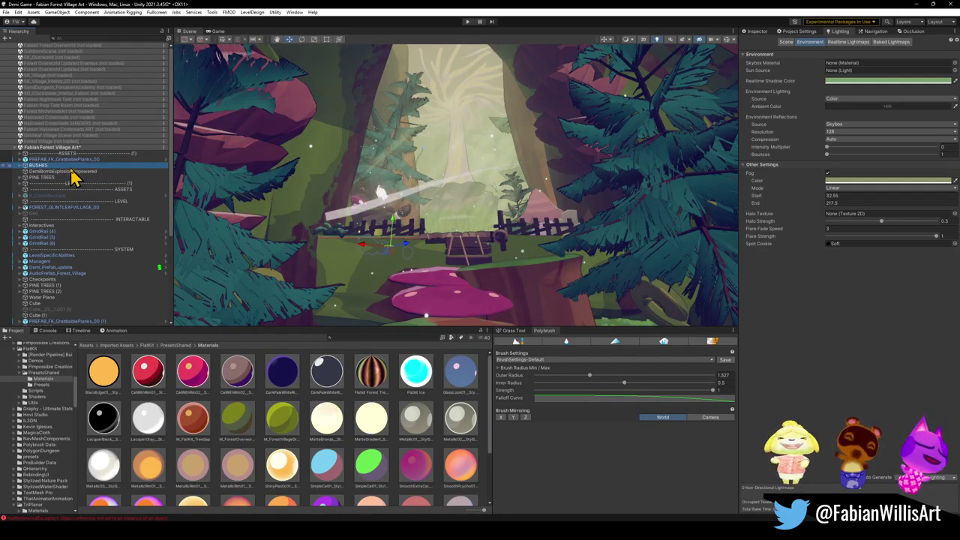
- Delete the DemiBombExplosionEmpowered effect, then select BUSHES and PINE TREES together
click(74, 171)
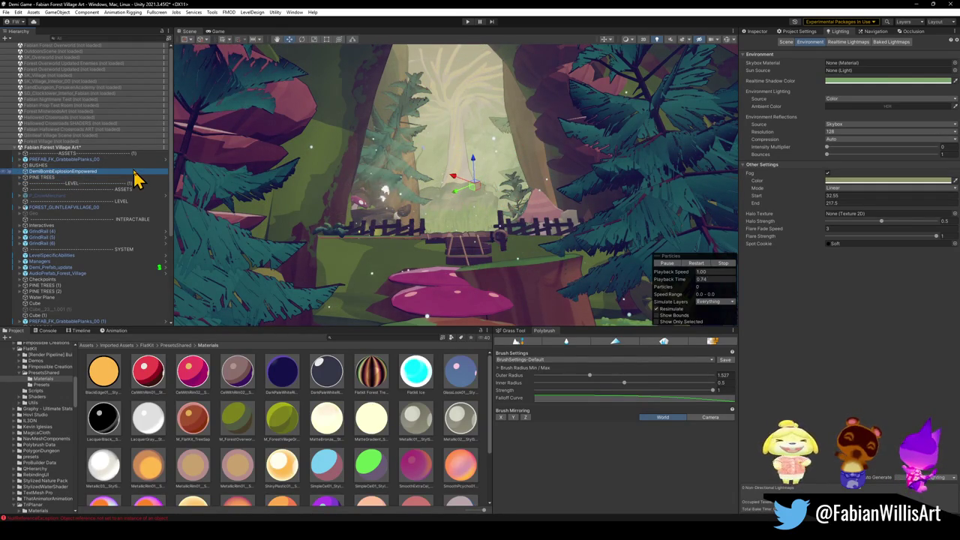
key(Delete)
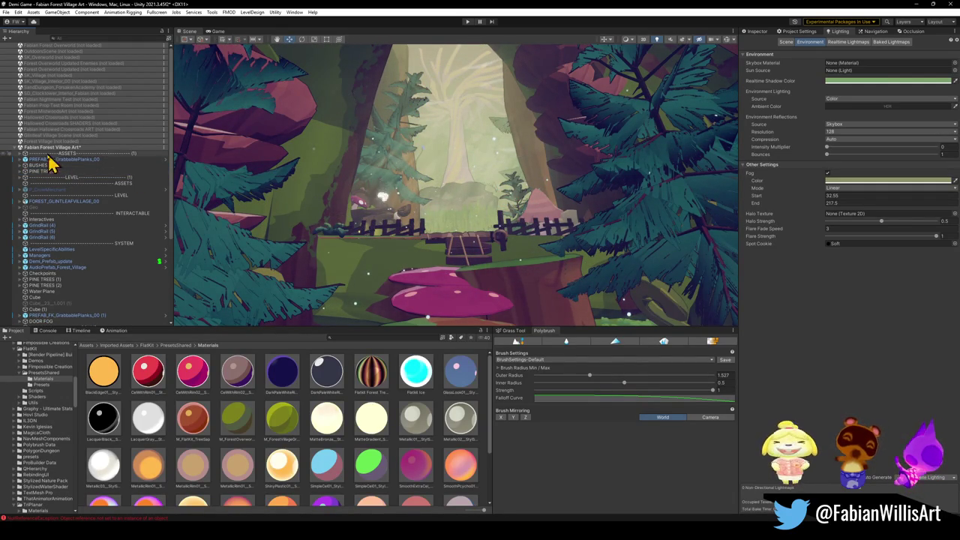
click(41, 165)
ctrl+click(49, 172)
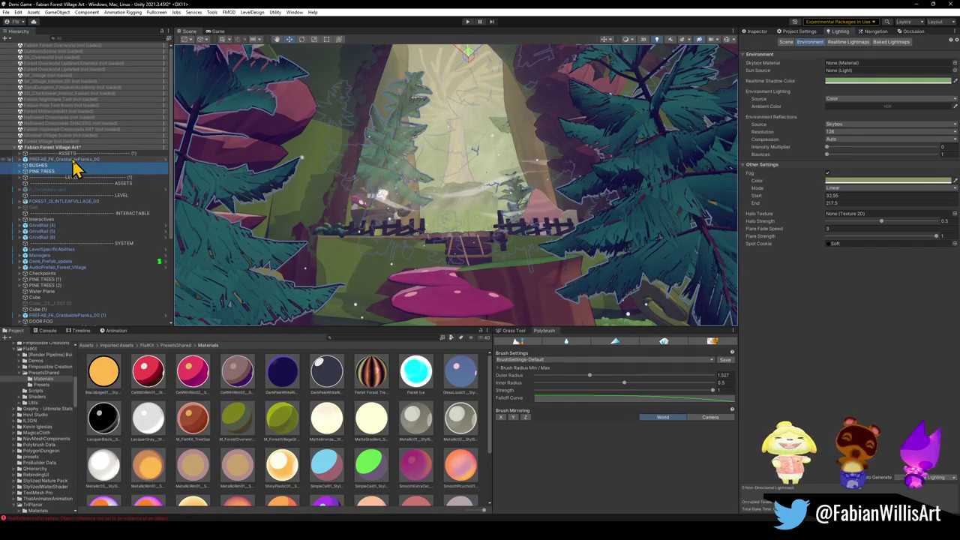
scroll(58, 183, down, 5)
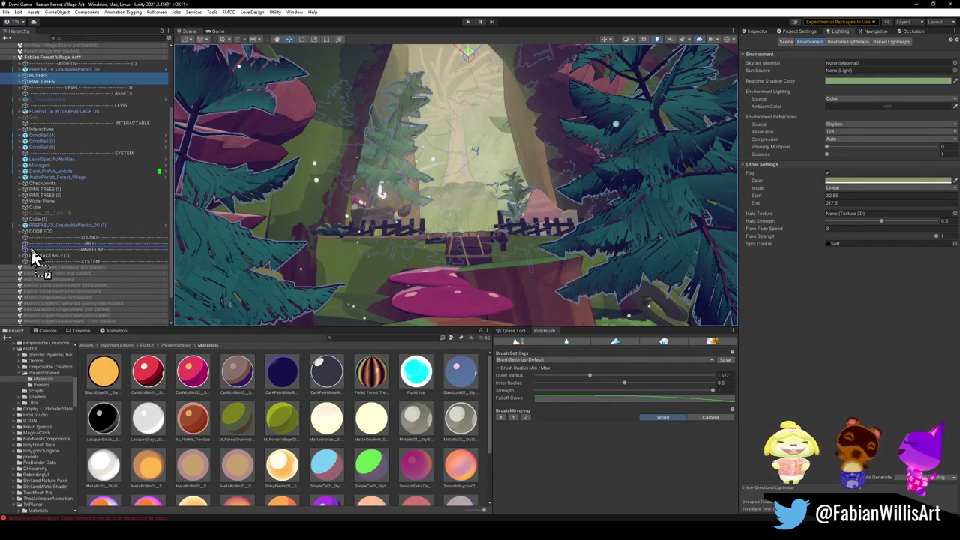
- Move BUSHES and PINE TREES under ART and group the grabbable planks as GRABBABLE PLANK
drag(30, 247, 31, 248)
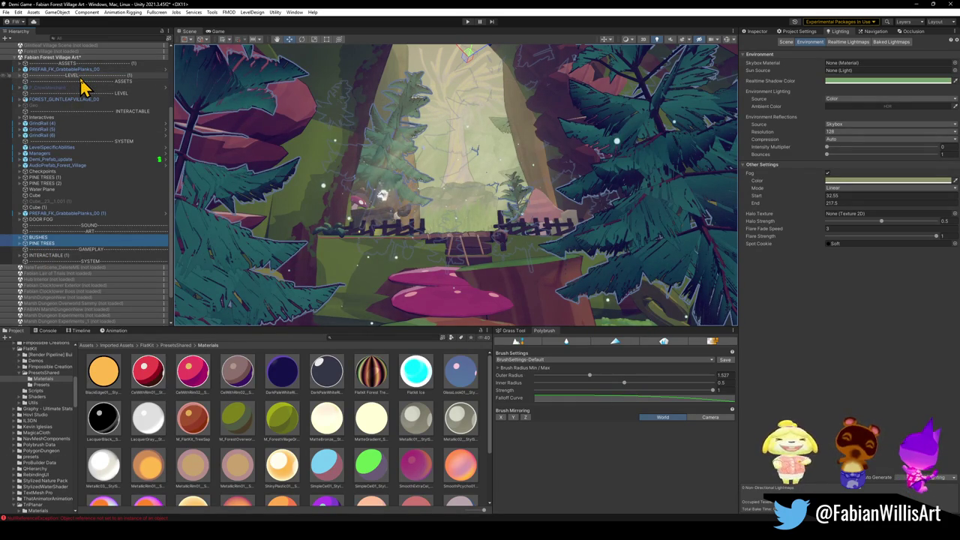
click(75, 69)
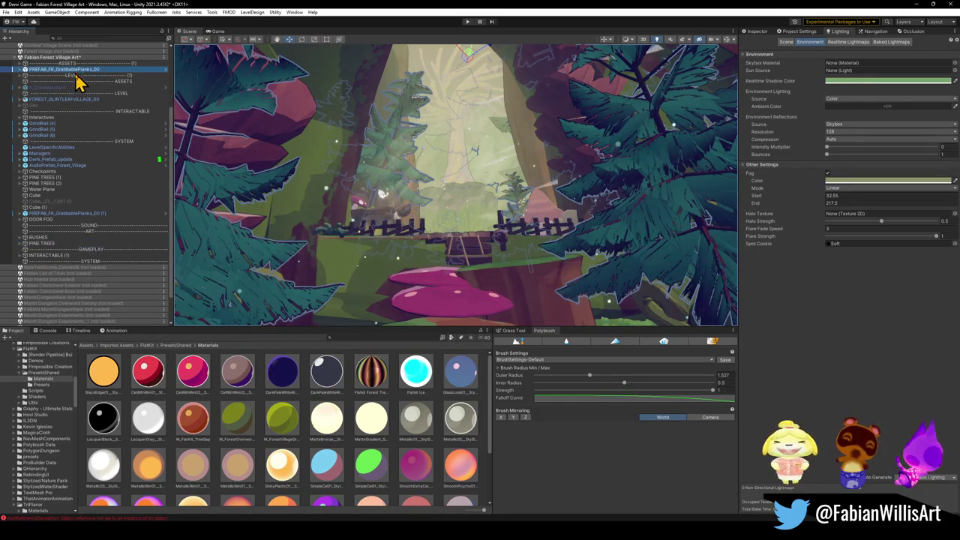
drag(75, 250, 71, 239)
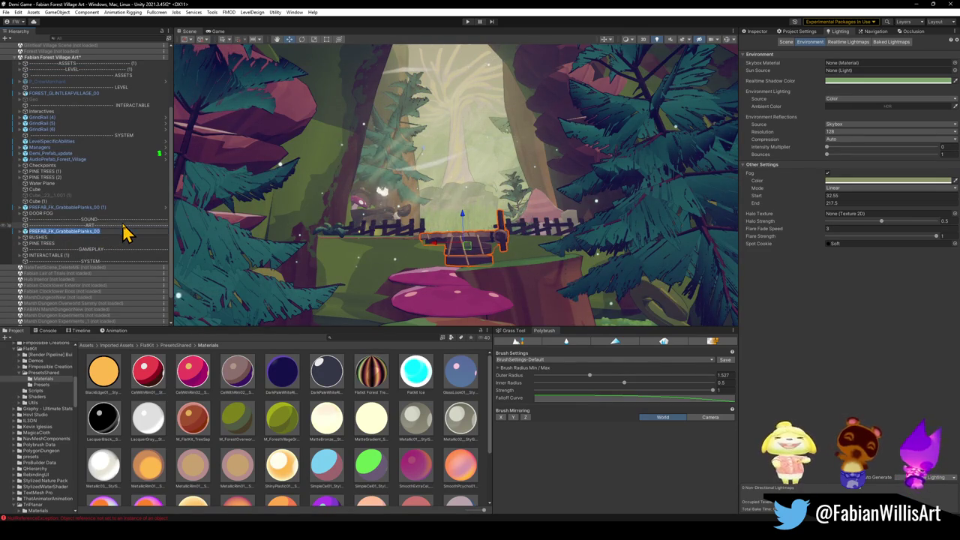
key(ctrl+shift+g)
text(GRABBE)
text(BLE PLANK)
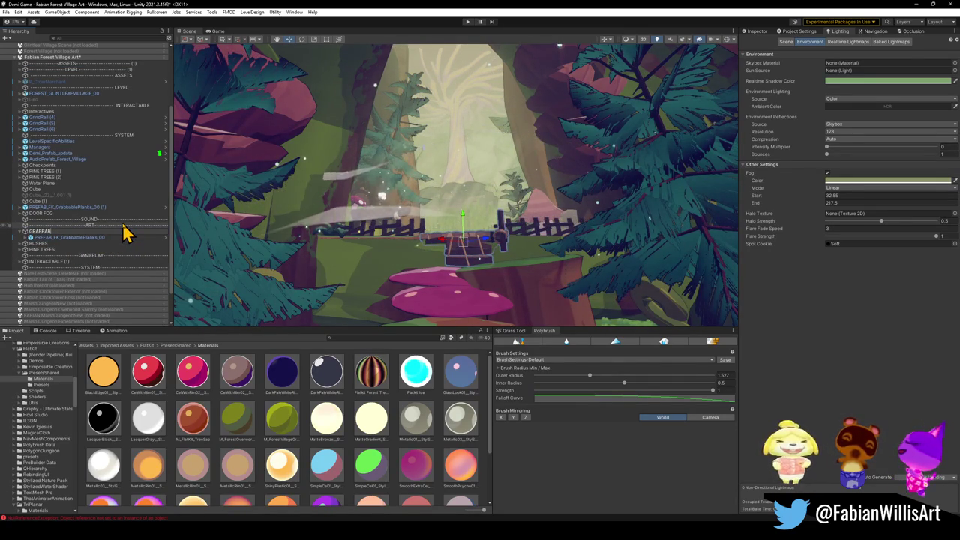
key(Return)
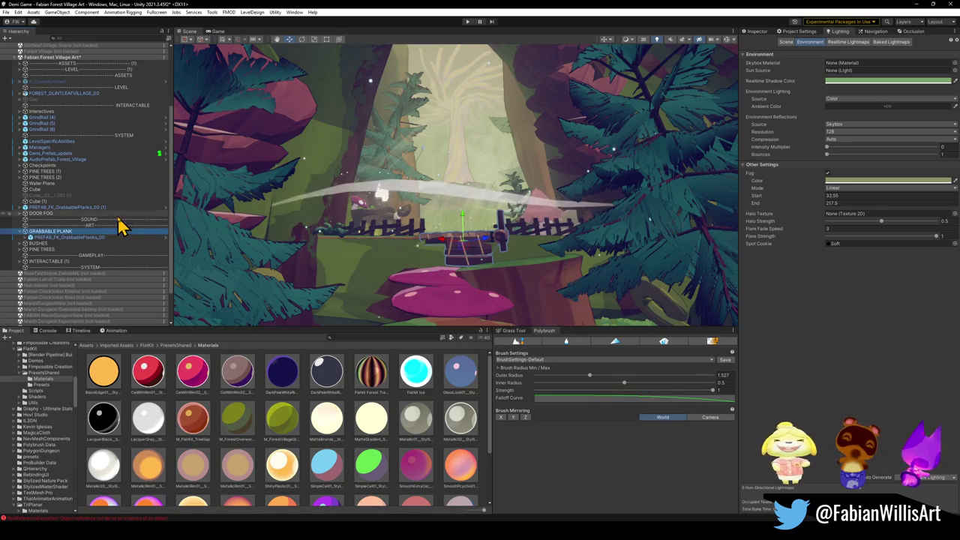
click(20, 232)
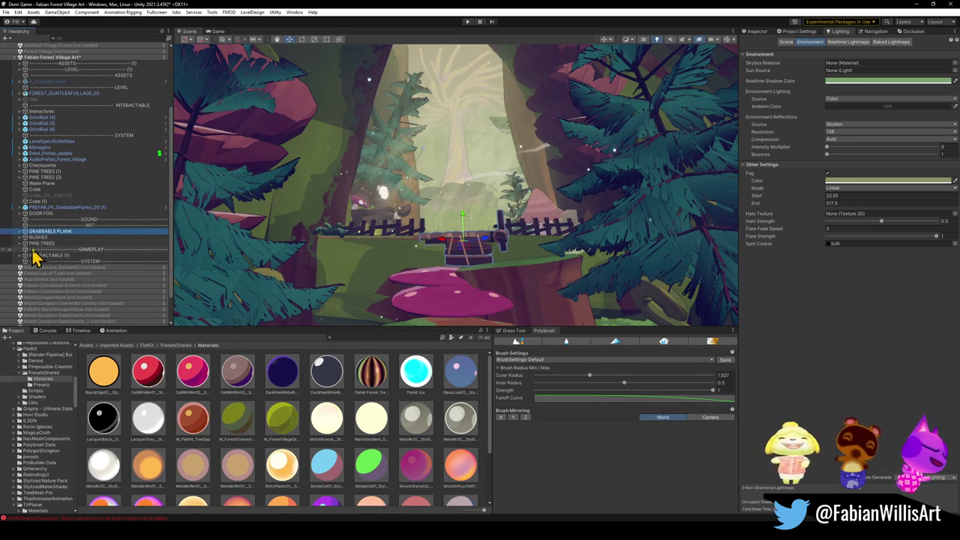
- Group GRABBABLE PLANK, BUSHES and PINE TREES under a new ASSETS parent and save
shift+click(44, 243)
key(ctrl+shift+g)
text(SETS)
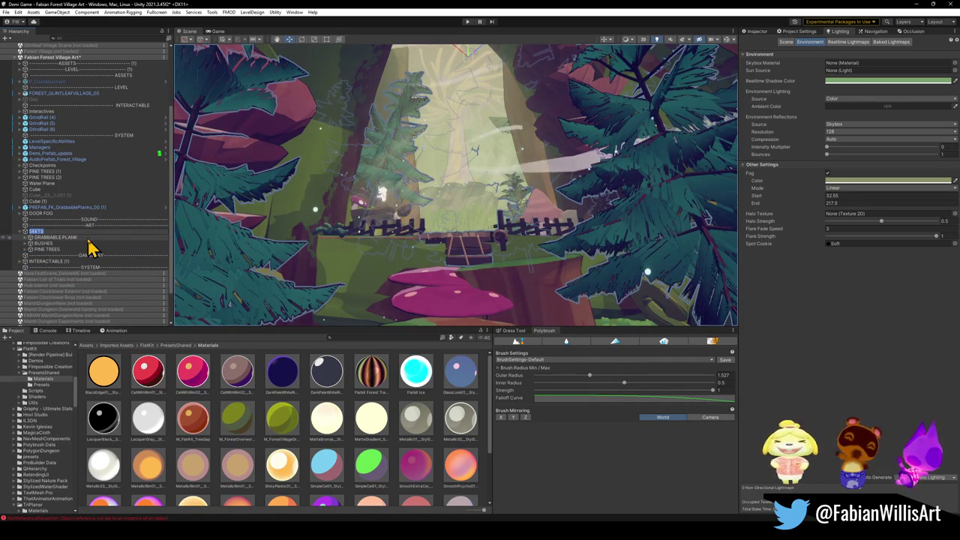
key(Home)
text(AS)
key(Return)
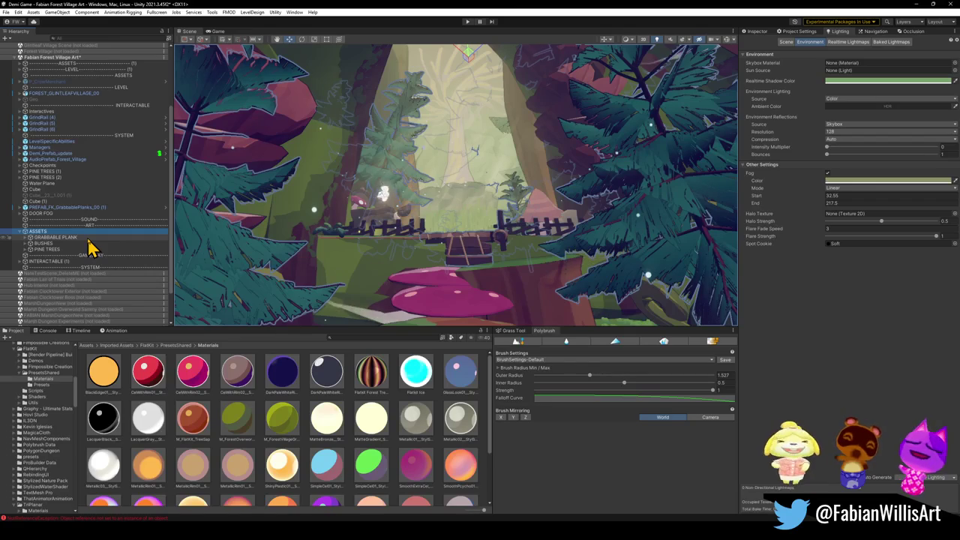
click(57, 238)
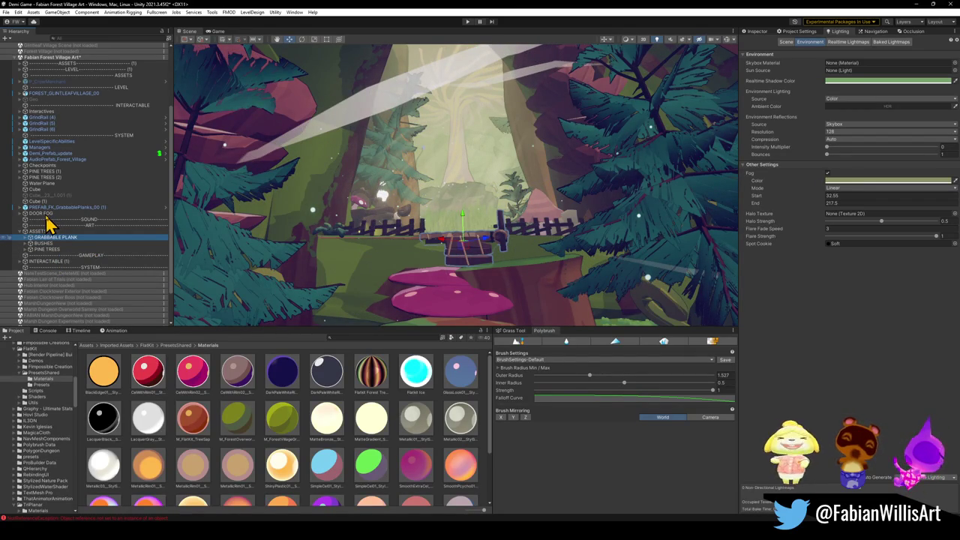
key(ctrl+s)
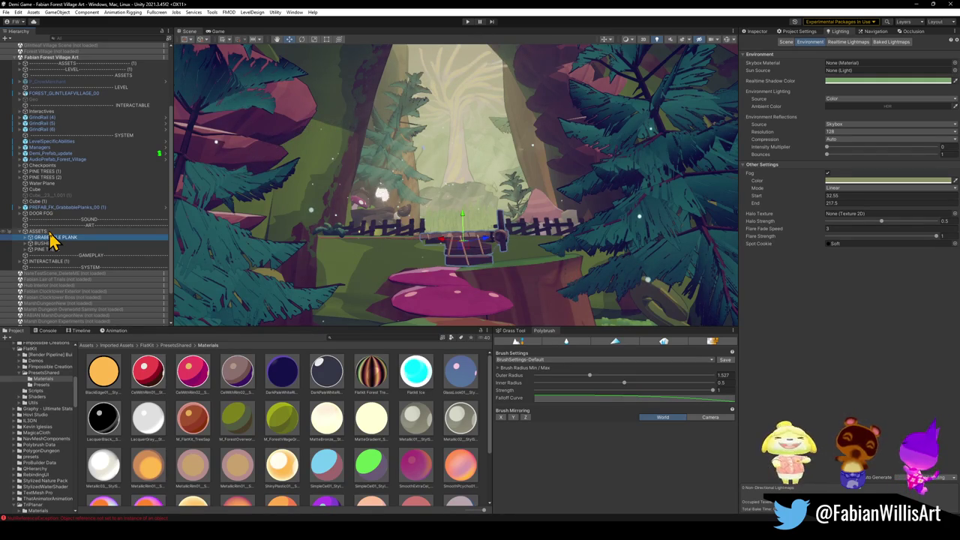
click(36, 202)
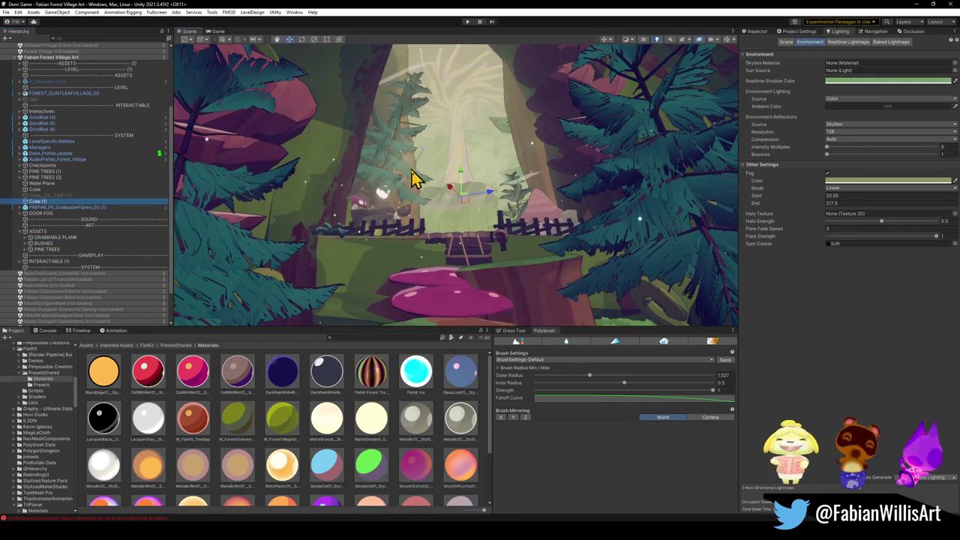
- Inspect and reposition Cube (1) in the Scene view, then delete it
key(f)
mouse_move(414, 186)
mouse_down()
mouse_move(430, 183)
mouse_move(416, 236)
mouse_up()
scroll(416, 237, down, 5)
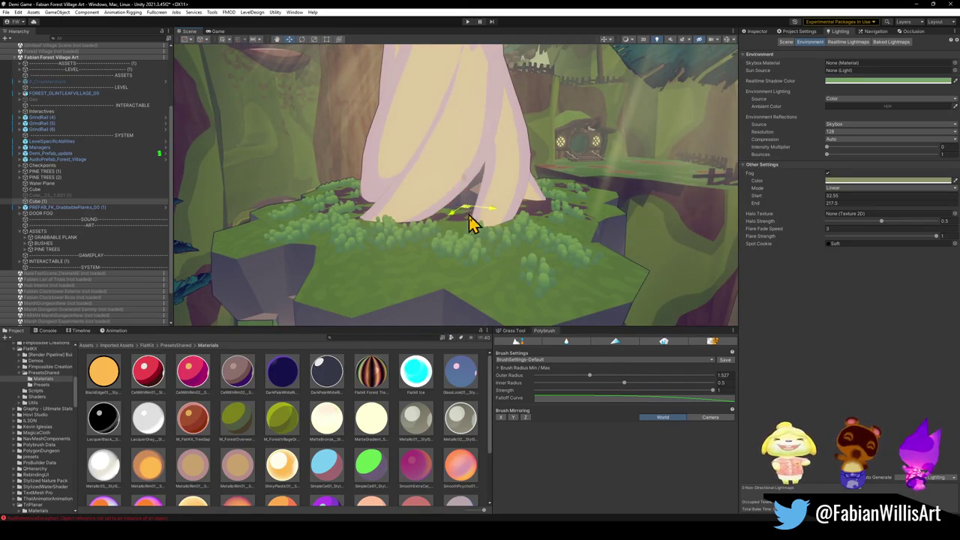
mouse_move(536, 255)
mouse_down()
mouse_move(652, 210)
mouse_move(645, 218)
mouse_up()
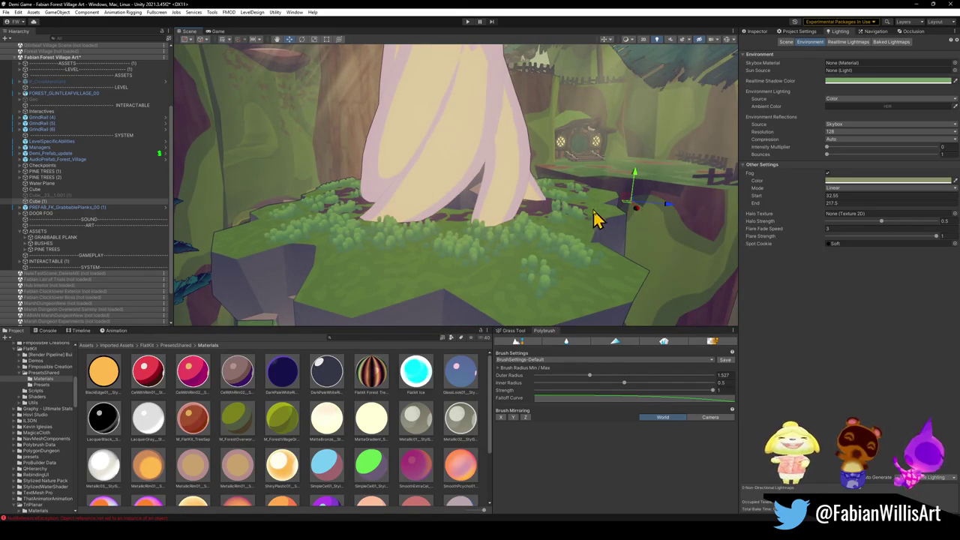
click(760, 33)
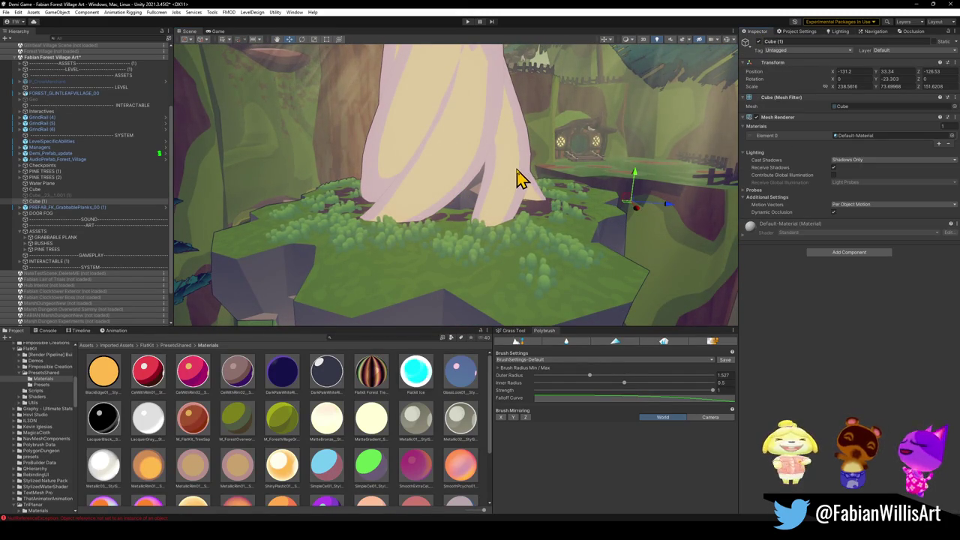
mouse_move(583, 196)
mouse_down()
mouse_move(611, 203)
mouse_move(559, 214)
mouse_move(552, 233)
mouse_up()
mouse_move(439, 229)
mouse_down()
mouse_move(568, 242)
mouse_move(541, 263)
mouse_up()
key(Delete)
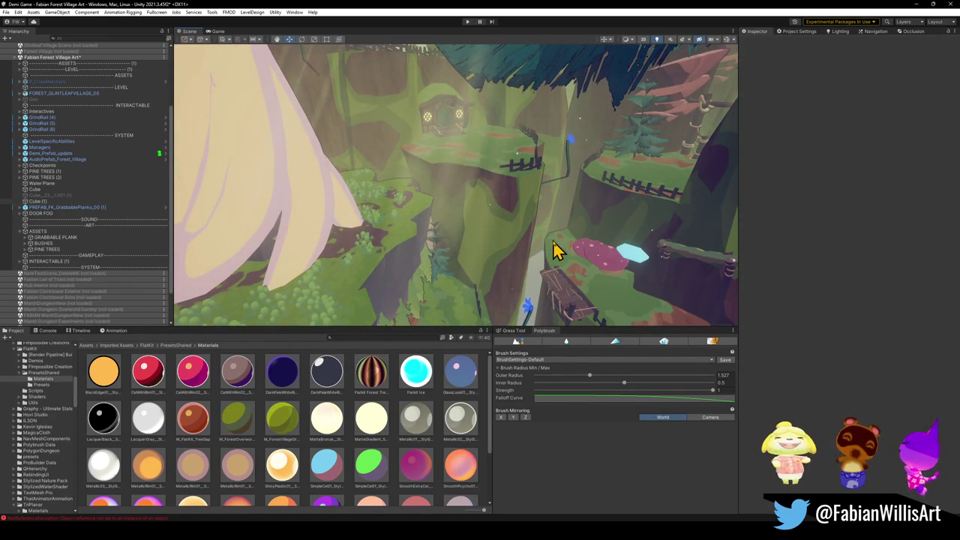
- Frame the Cube, duplicate it, and delete the stray Cube_23_1.001 (1) copy
double_click(68, 188)
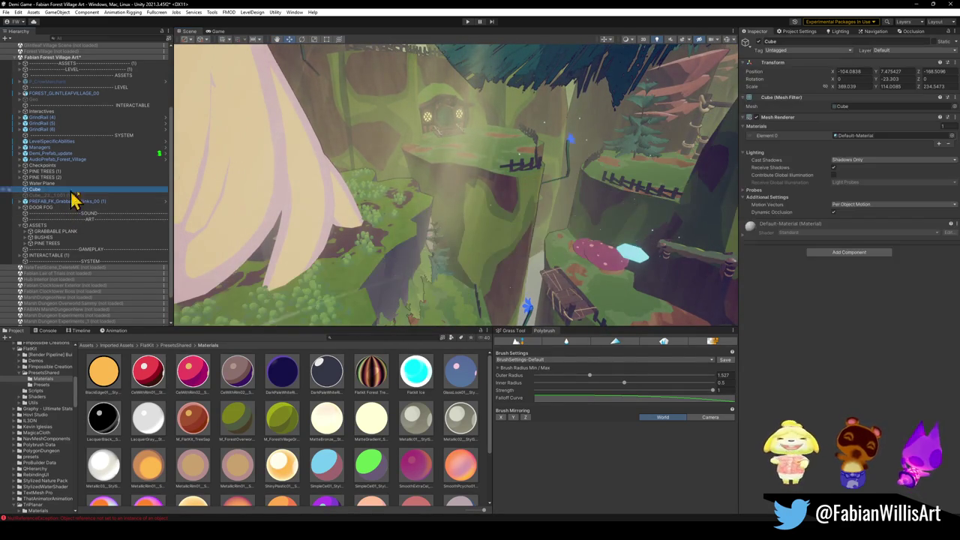
key(f)
mouse_move(487, 239)
mouse_down()
mouse_move(480, 205)
mouse_move(564, 248)
mouse_move(450, 215)
mouse_move(514, 210)
mouse_move(442, 221)
mouse_up()
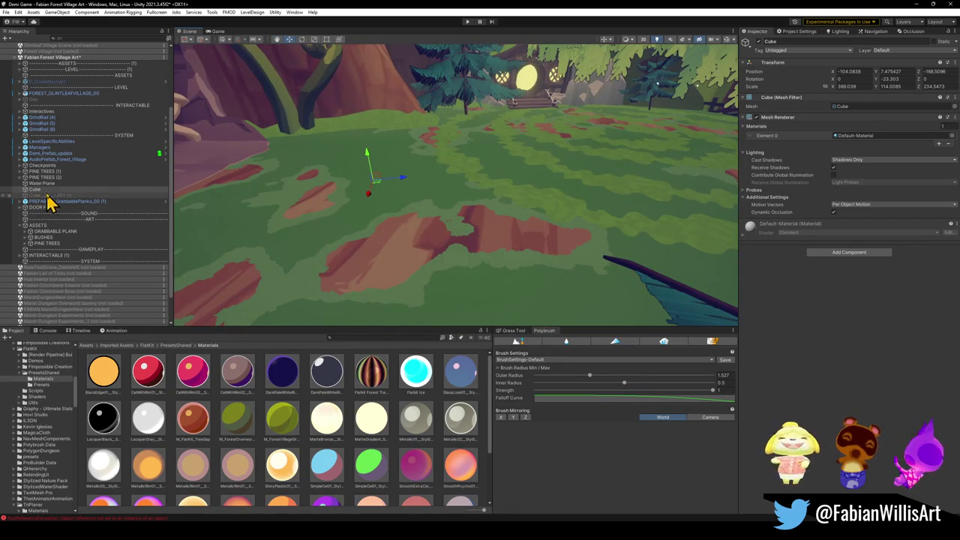
key(ctrl+d)
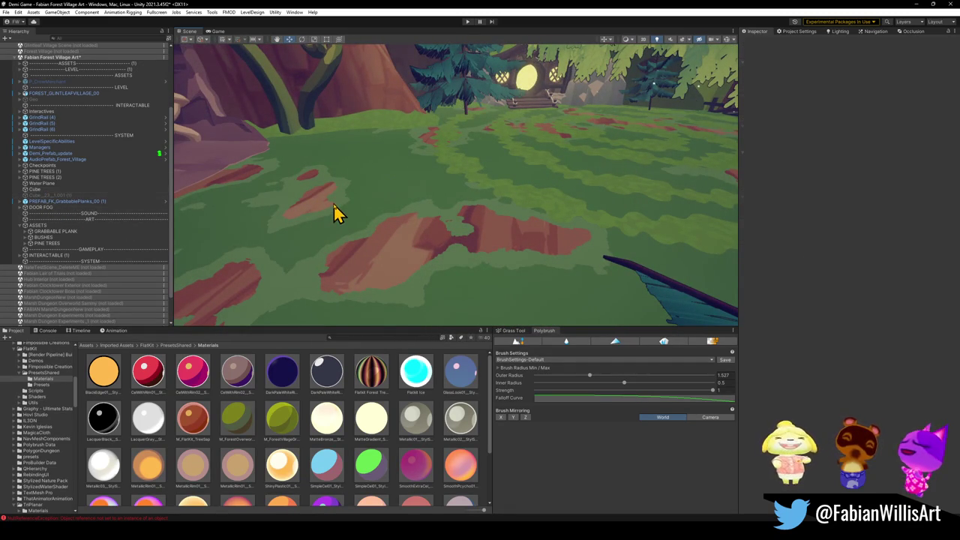
ctrl+click(41, 192)
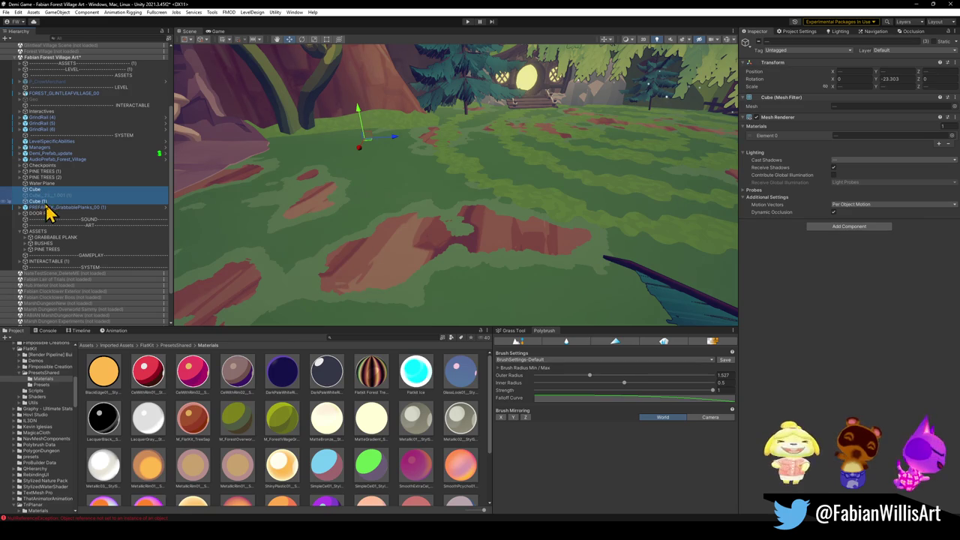
click(45, 195)
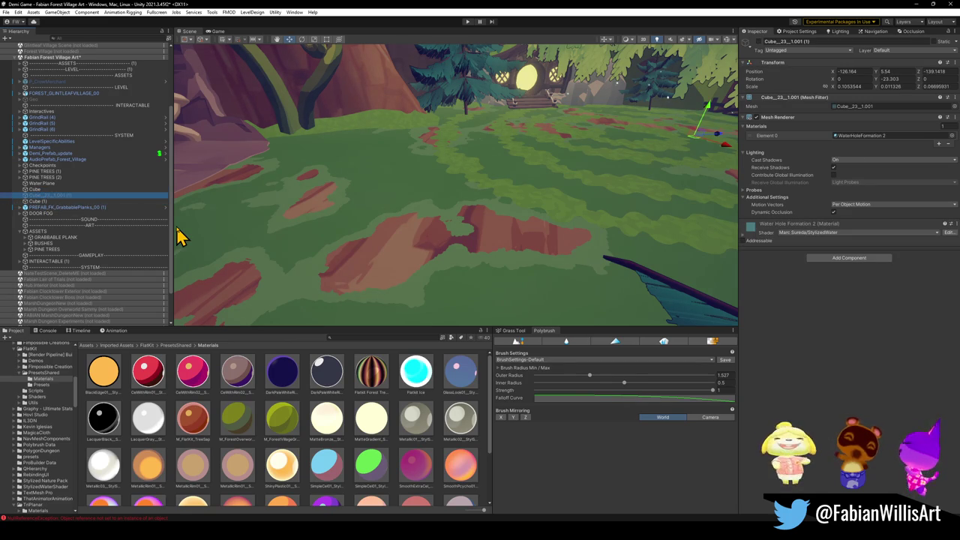
key(Delete)
- Group both cubes into SHADOW CUBE and move it into ASSETS
click(38, 195)
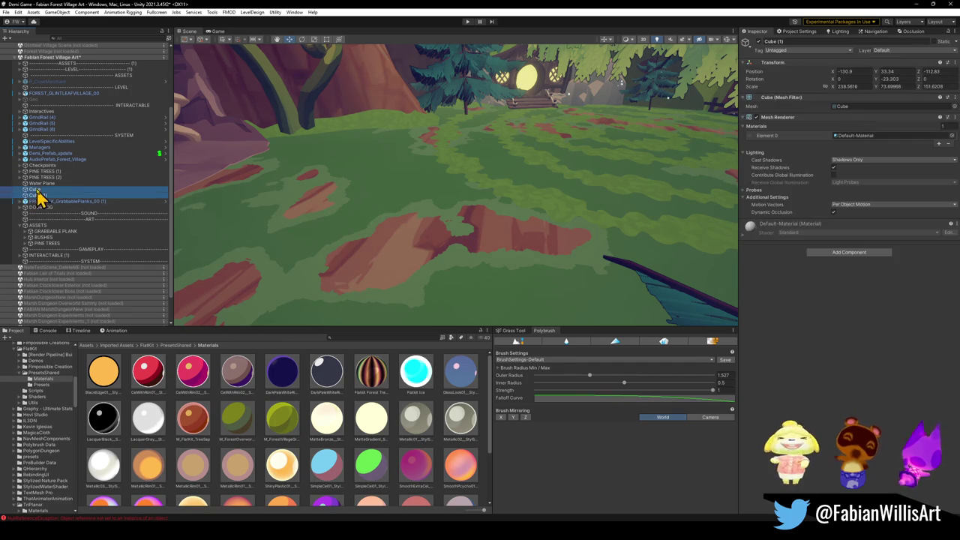
key(ctrl+shift+g)
text(SHADOW CUBE)
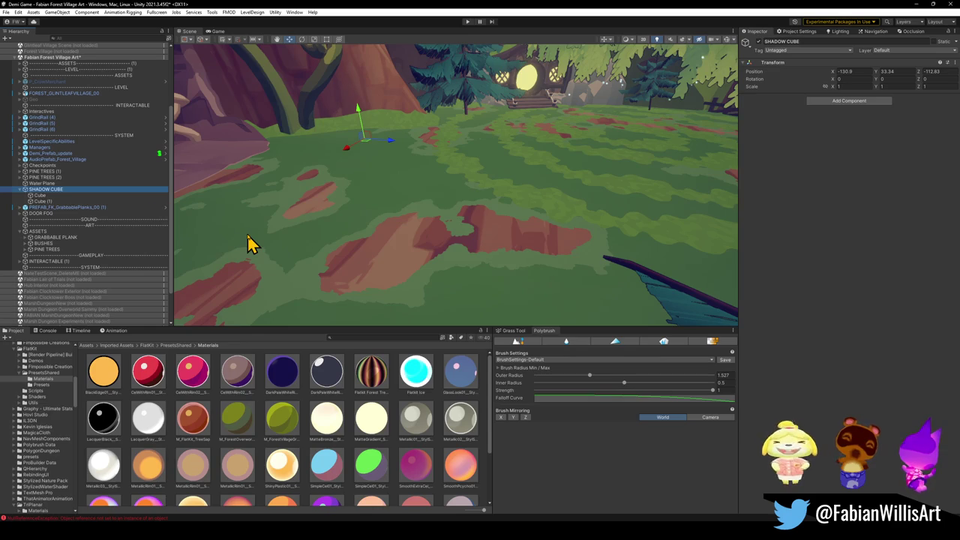
click(20, 189)
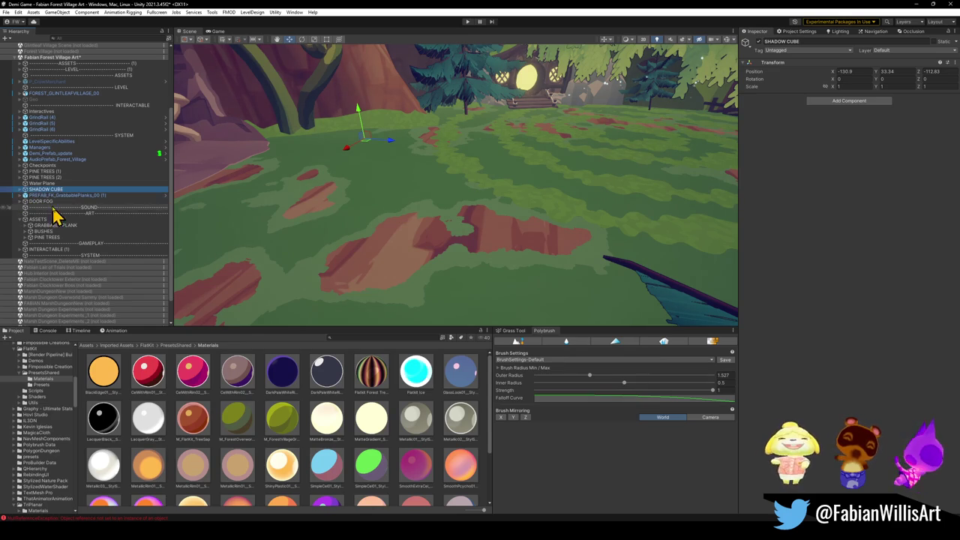
mouse_move(48, 196)
mouse_down()
mouse_move(53, 242)
mouse_move(67, 225)
mouse_up()
- Move DOOR FOG into the ASSETS group and save the scene
click(64, 231)
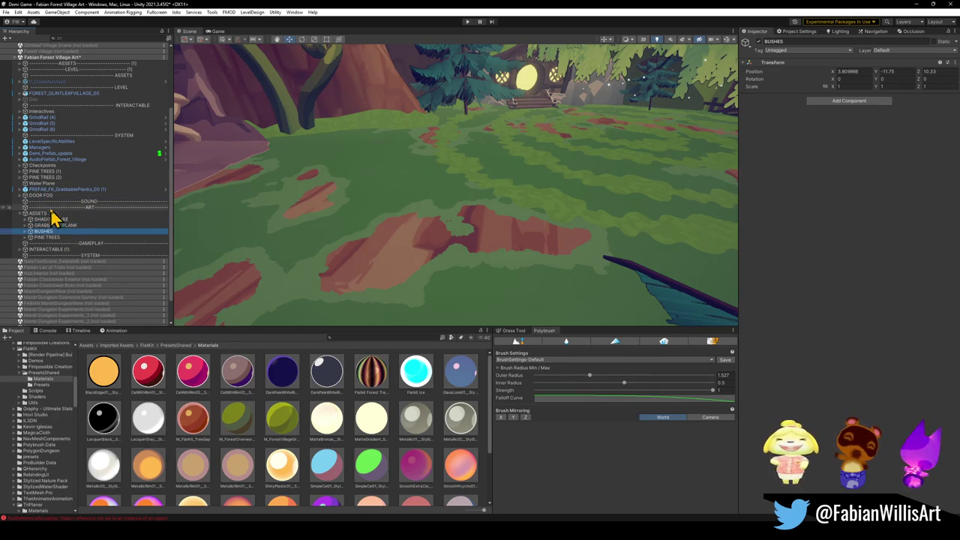
click(36, 197)
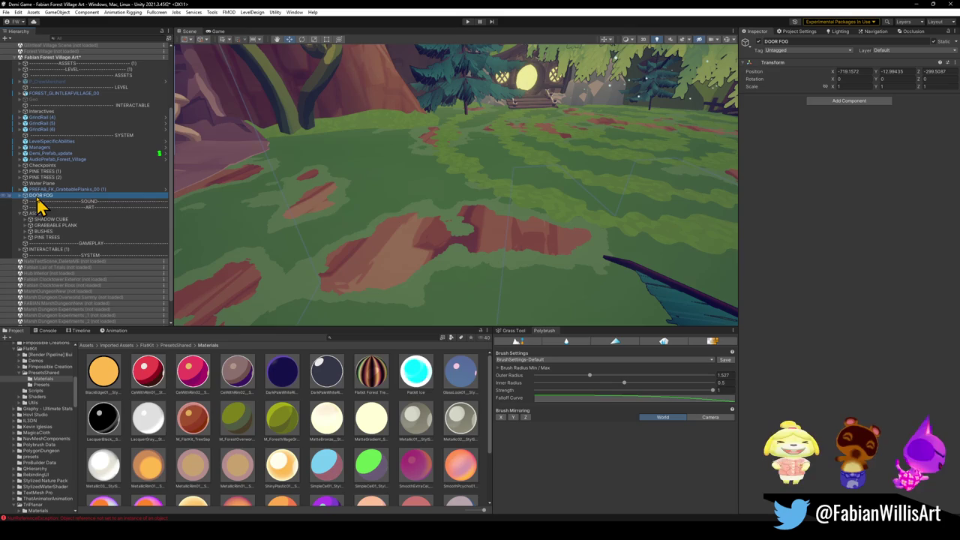
drag(39, 196, 52, 222)
click(54, 220)
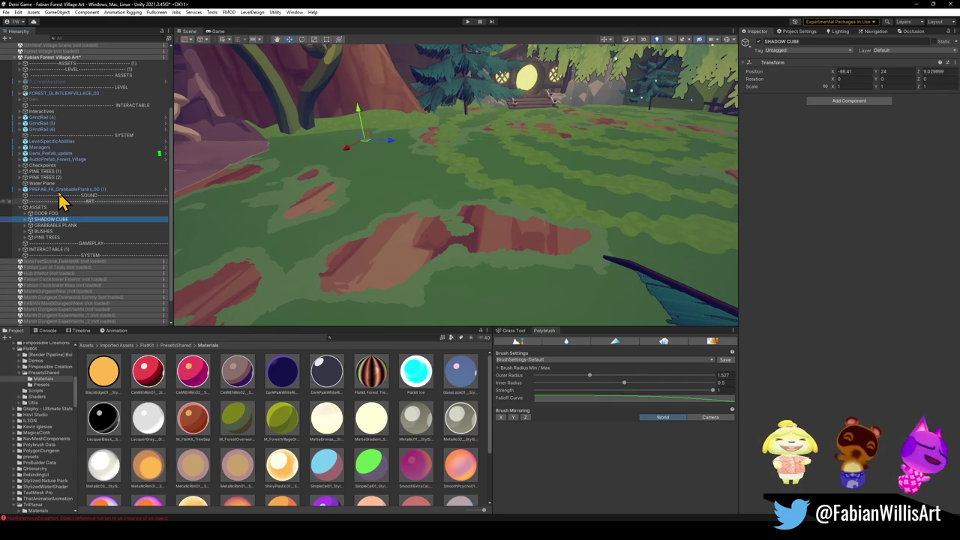
key(ctrl+s)
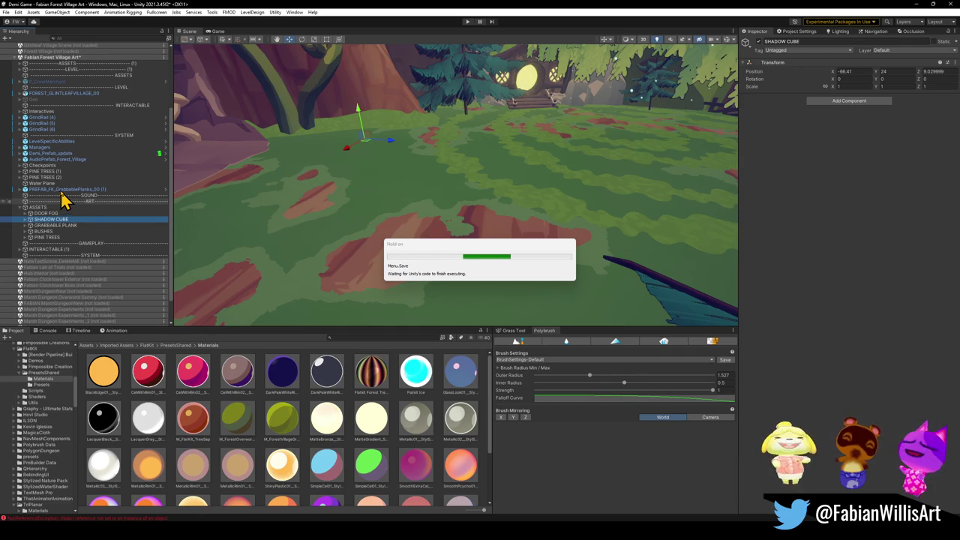
click(63, 190)
- Drop PREFAB_FK_GrabbablePlanks_00 (1) into GRABBABLE PLANK and collapse that group
mouse_move(69, 194)
mouse_down()
mouse_move(51, 251)
mouse_move(61, 228)
mouse_move(33, 227)
mouse_up()
click(25, 219)
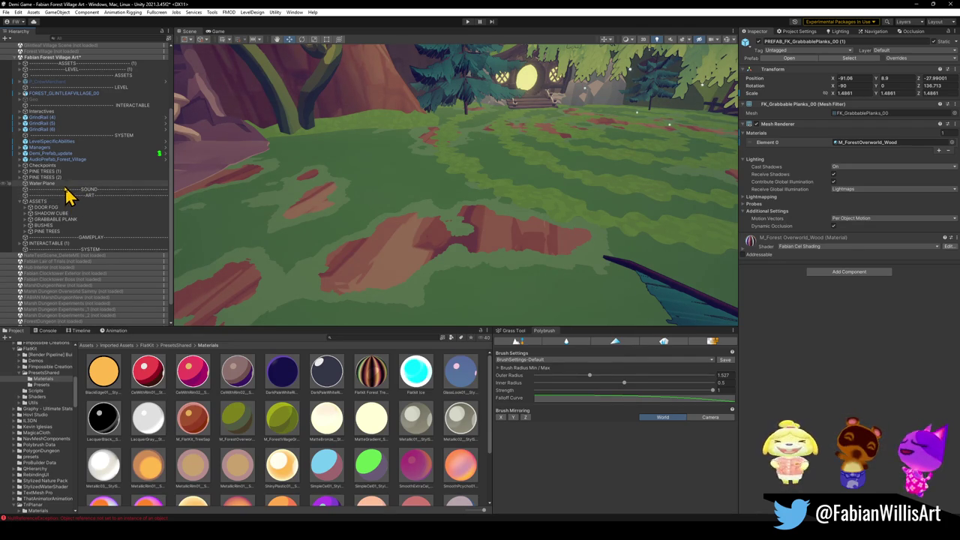
click(54, 184)
- Wrap the Water Plane in a WATER PLANE parent inside ASSETS
mouse_move(309, 186)
mouse_down()
mouse_move(649, 182)
mouse_move(510, 143)
mouse_move(455, 157)
mouse_move(454, 165)
mouse_move(369, 165)
mouse_move(460, 172)
mouse_move(456, 146)
mouse_move(424, 165)
mouse_move(452, 178)
mouse_move(392, 199)
mouse_move(465, 179)
mouse_move(467, 145)
mouse_move(456, 147)
mouse_up()
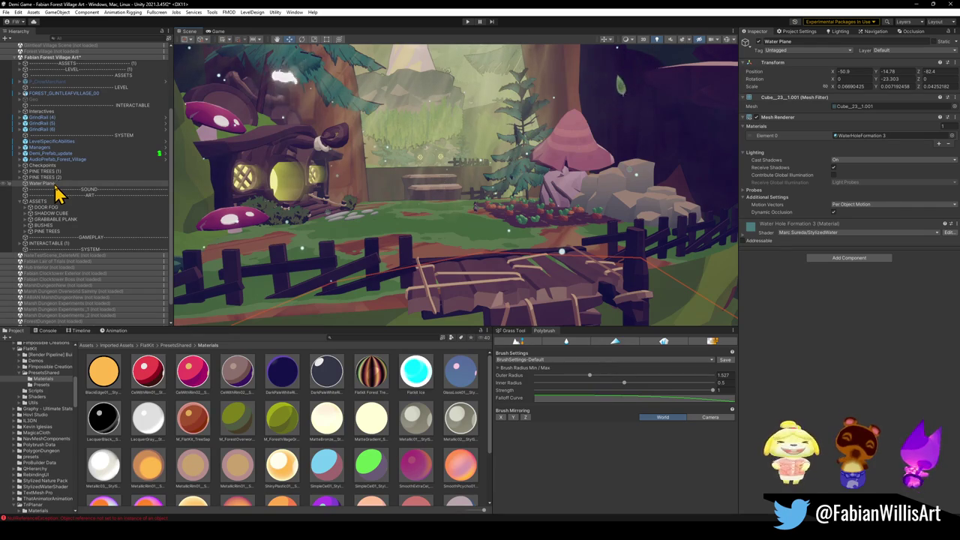
key(ctrl+shift+g)
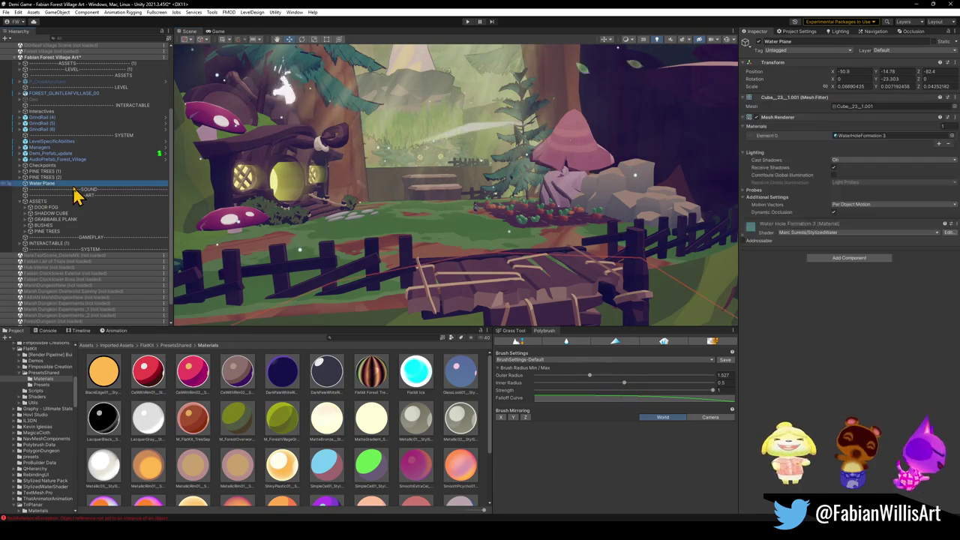
text(WATER PLANE)
key(Return)
drag(41, 183, 45, 210)
- Delete the duplicate PINE TREES (1) and PINE TREES (2) groups
click(44, 178)
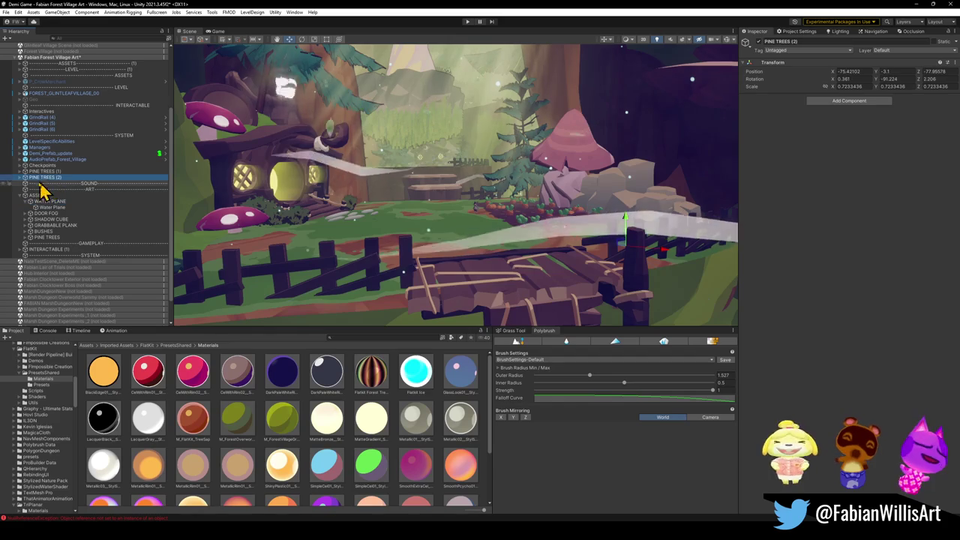
right_click(445, 155)
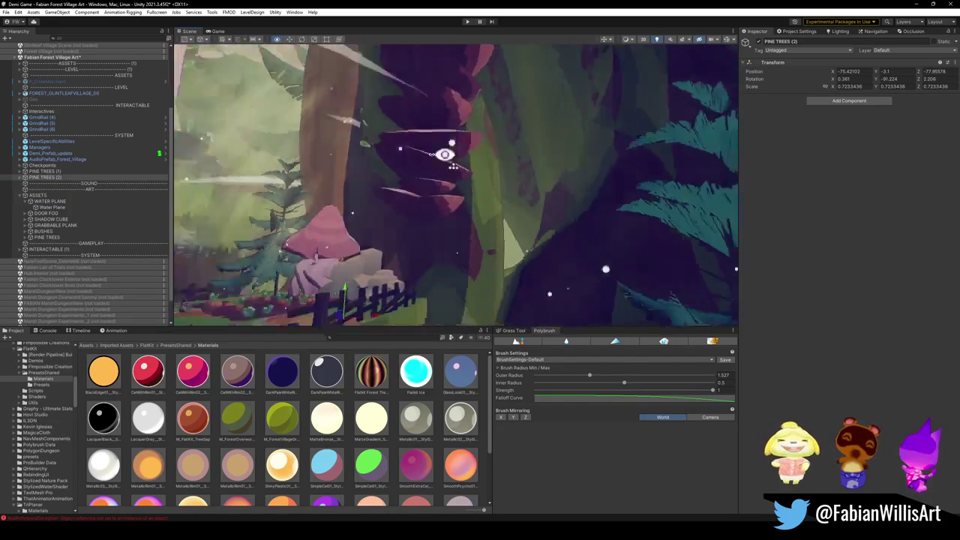
right_click(392, 247)
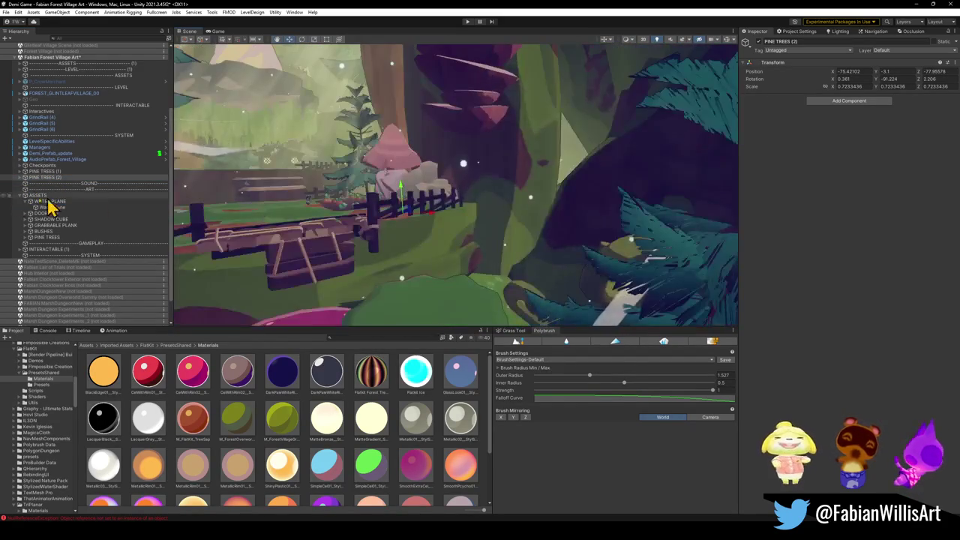
click(21, 177)
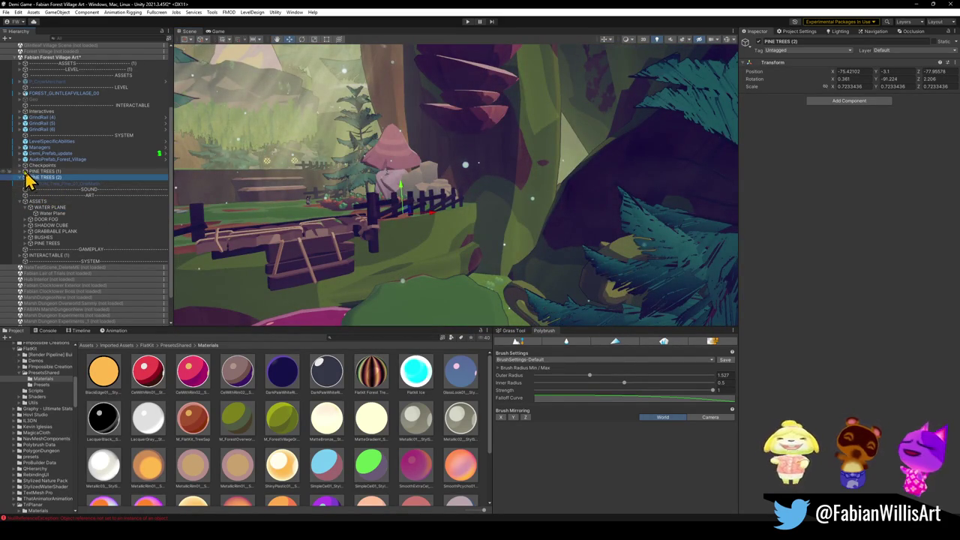
click(21, 172)
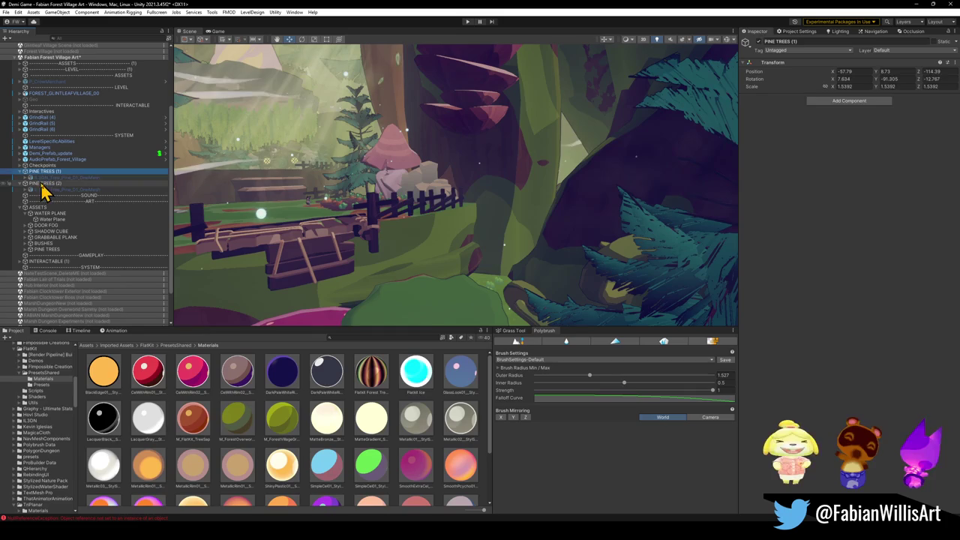
ctrl+click(42, 185)
key(Delete)
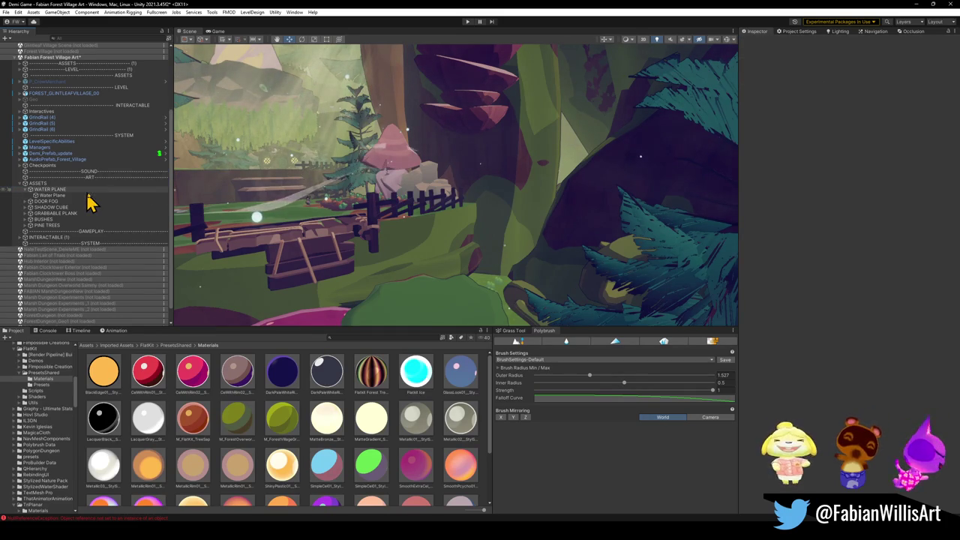
- Move Checkpoints below the GAMEPLAY divider and rename it CHECKPOINTS
click(47, 166)
mouse_move(58, 177)
mouse_down()
mouse_move(128, 232)
mouse_move(80, 242)
mouse_up()
key(F2)
text(CHECKPOINTS)
key(Return)
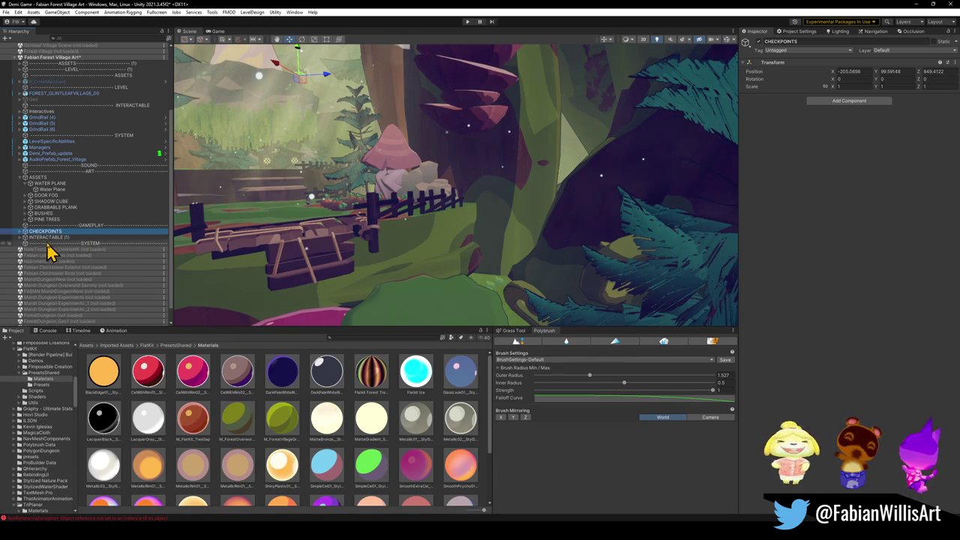
- Delete MONKEYBARS through ROOM 26 from INTERACTABLE (1)
double_click(46, 236)
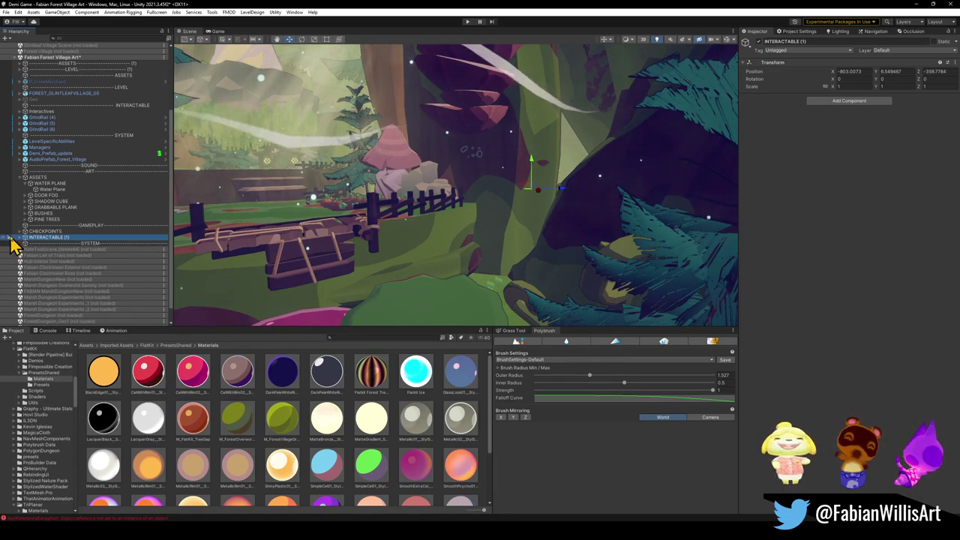
scroll(51, 222, down, 1)
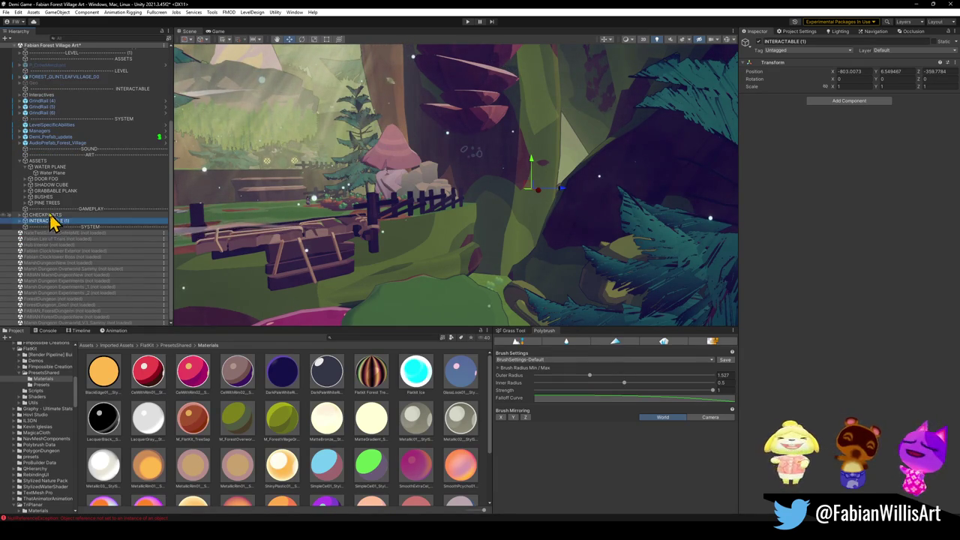
click(25, 221)
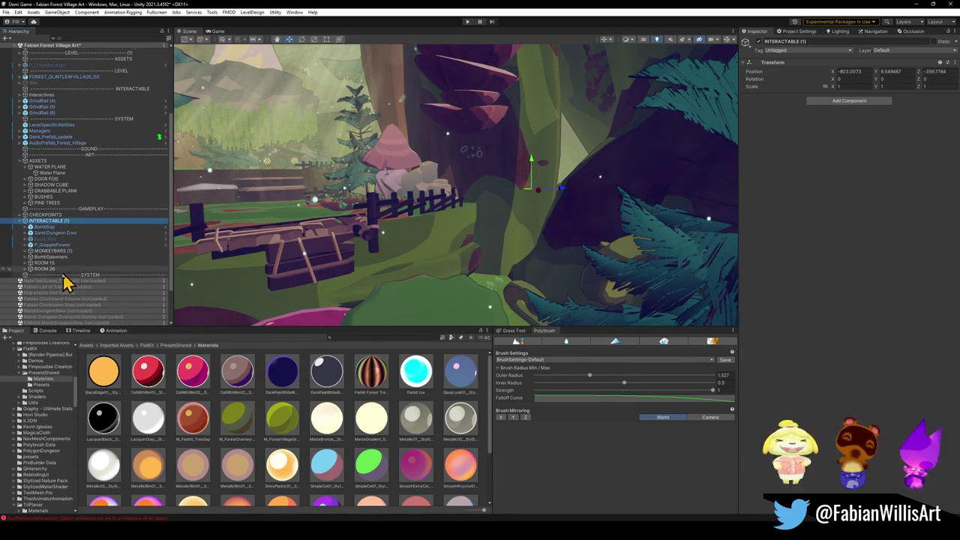
double_click(53, 269)
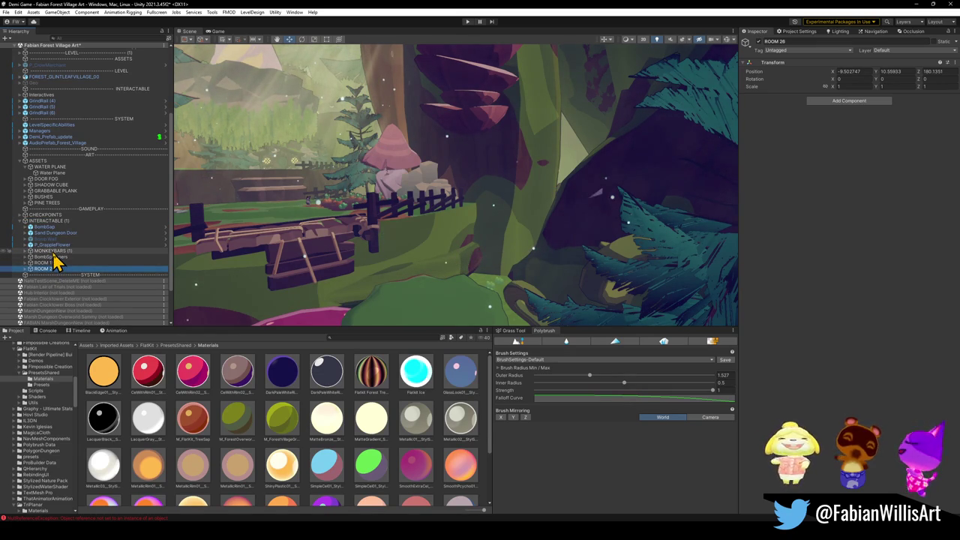
shift+click(57, 251)
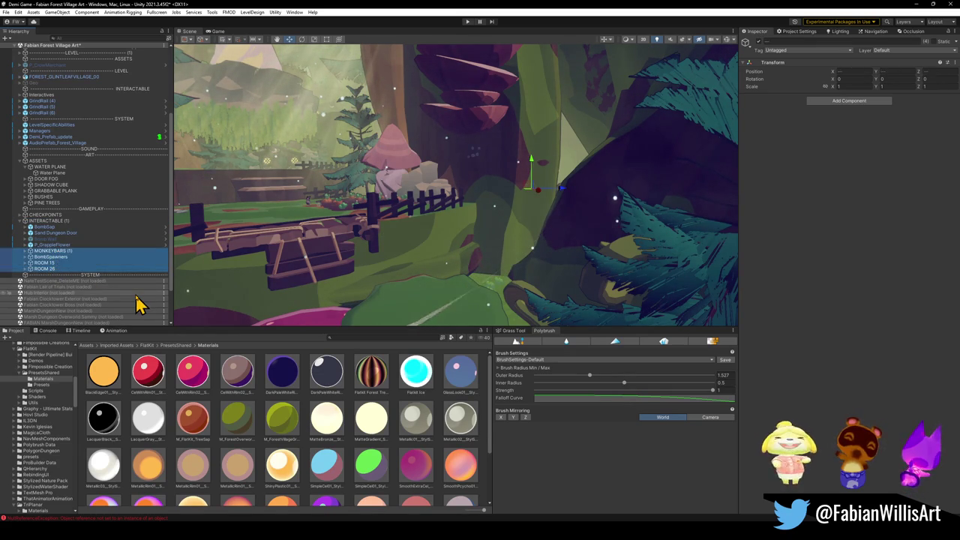
key(Delete)
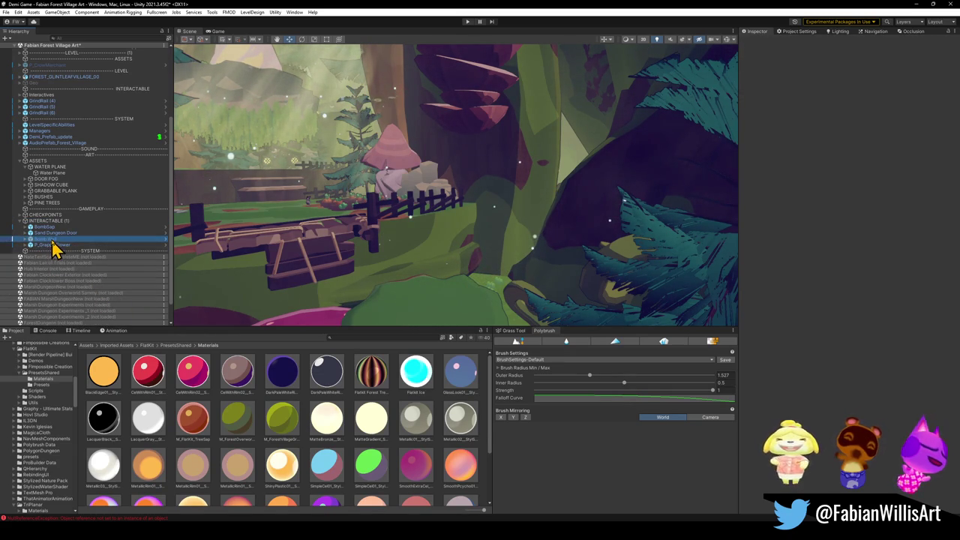
- Delete Bomb Wall, the bomb object and Sand Dungeon Door, leaving P_GrappleFlower
click(51, 239)
key(Delete)
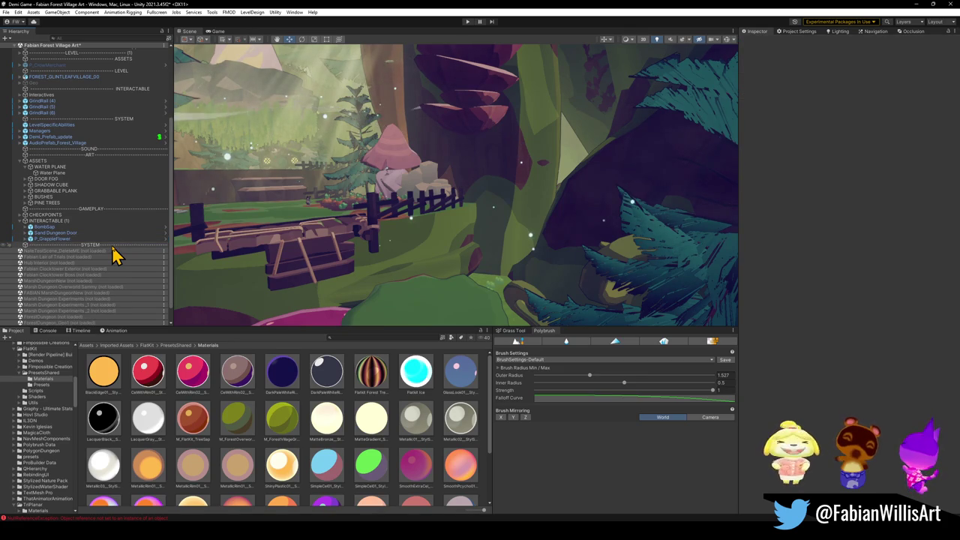
ctrl+click(46, 226)
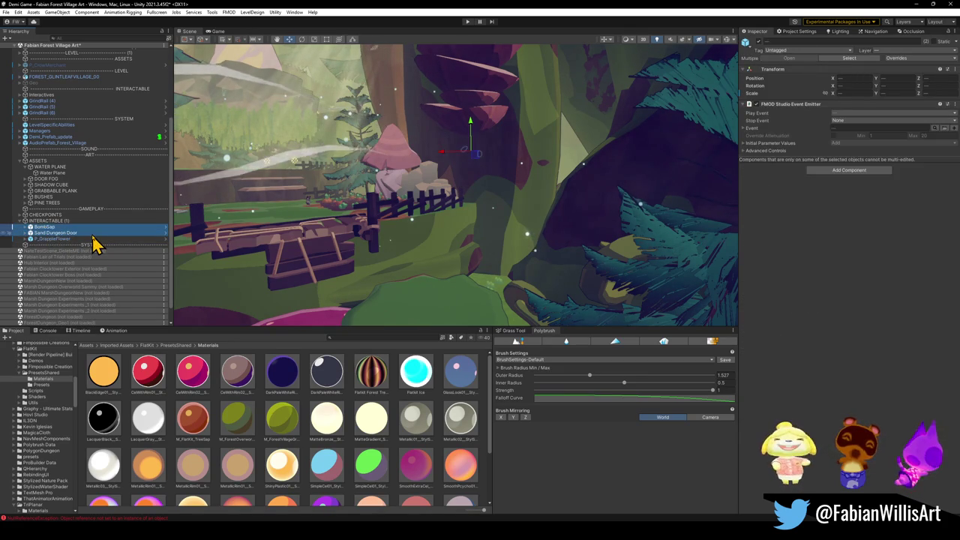
key(Delete)
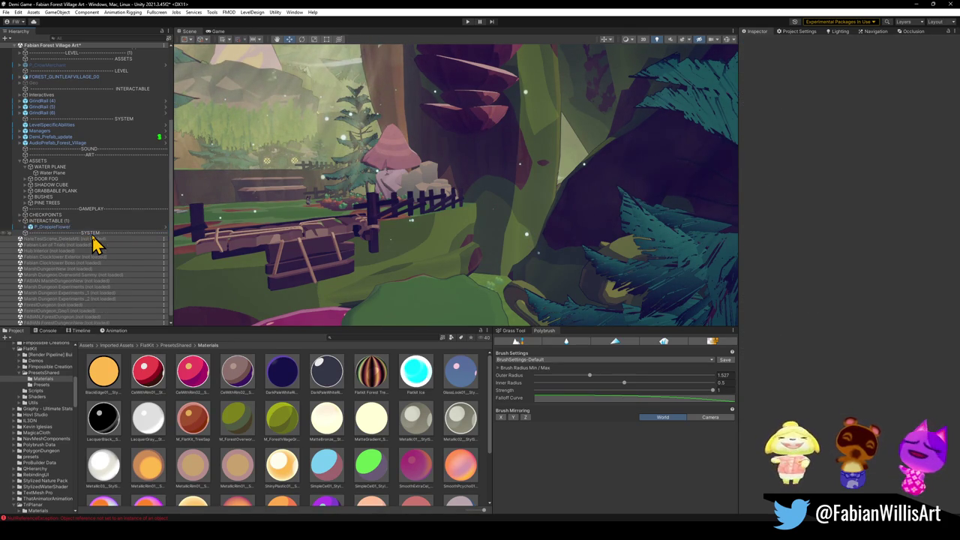
click(38, 228)
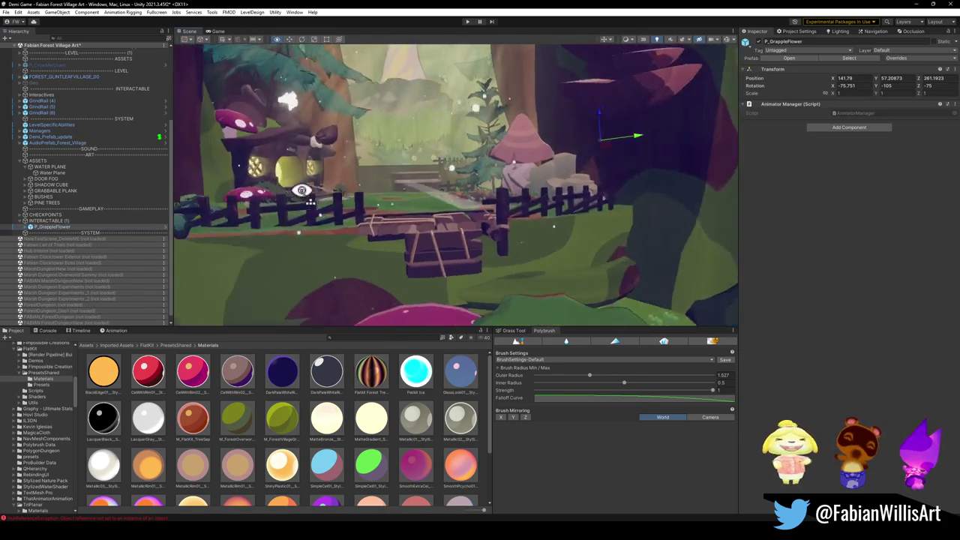
- Place P_GrappleFlower at the bridge edge (X 650.72, Z 250.51), rotated to Y -69.889
mouse_move(267, 184)
mouse_down()
mouse_move(317, 175)
mouse_move(446, 214)
mouse_up()
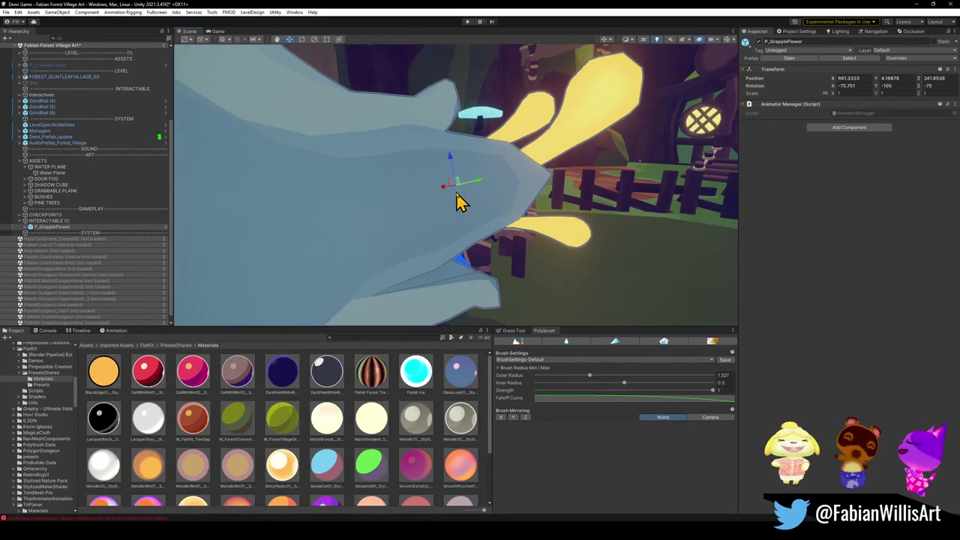
scroll(463, 204, down, 3)
key(e)
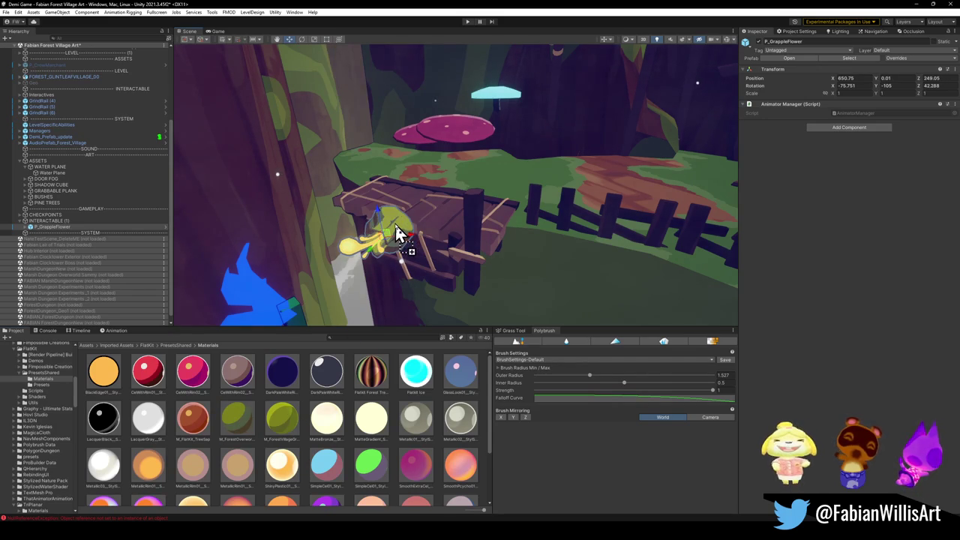
mouse_move(403, 231)
mouse_down()
mouse_move(414, 232)
mouse_move(343, 225)
mouse_move(390, 275)
mouse_up()
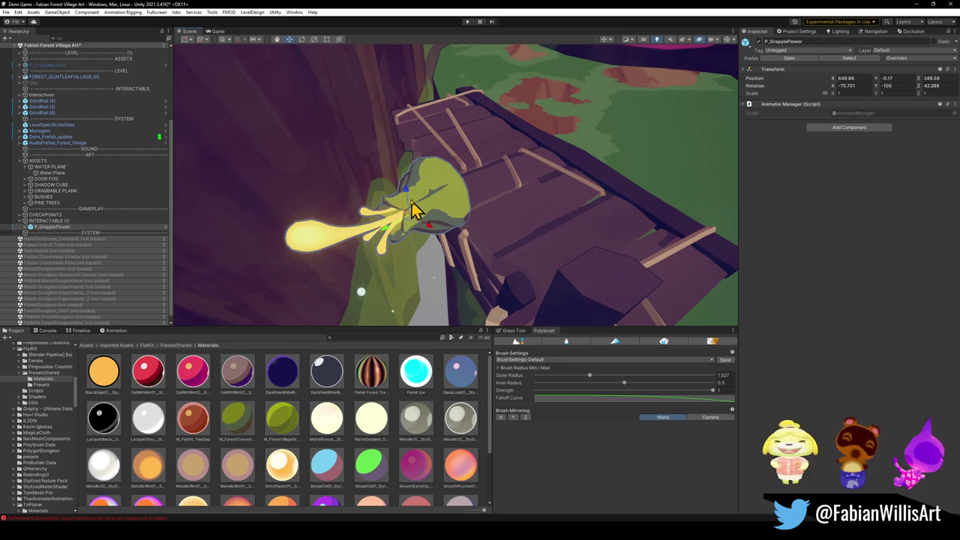
mouse_move(417, 229)
mouse_down()
mouse_move(470, 207)
mouse_move(498, 219)
mouse_move(497, 158)
mouse_move(470, 205)
mouse_move(515, 222)
mouse_move(444, 235)
mouse_up()
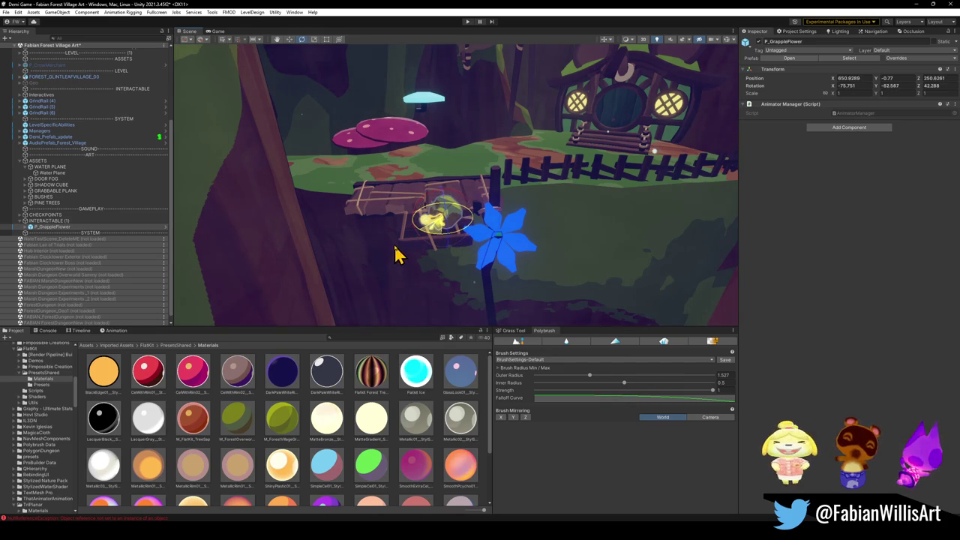
mouse_move(402, 242)
mouse_down()
mouse_move(358, 253)
mouse_move(347, 233)
mouse_move(379, 249)
mouse_up()
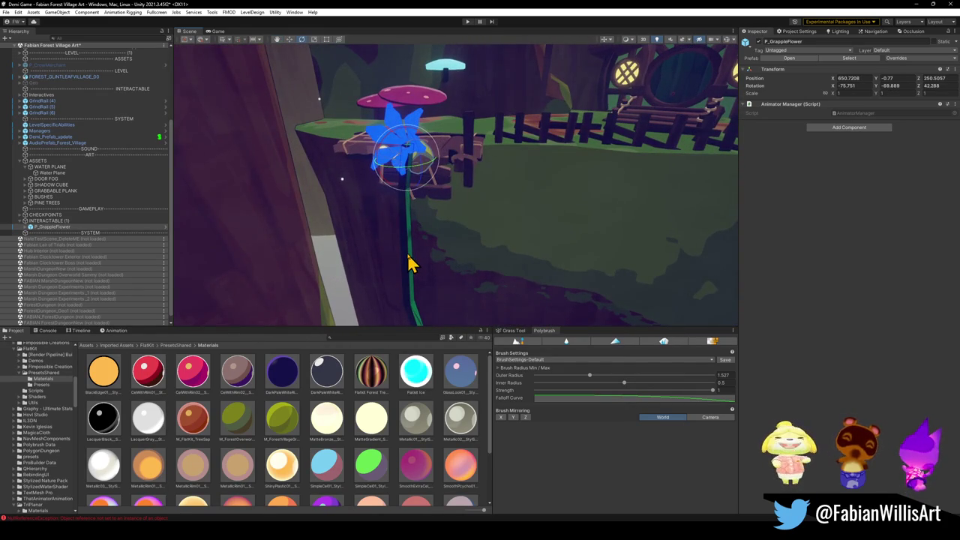
click(409, 262)
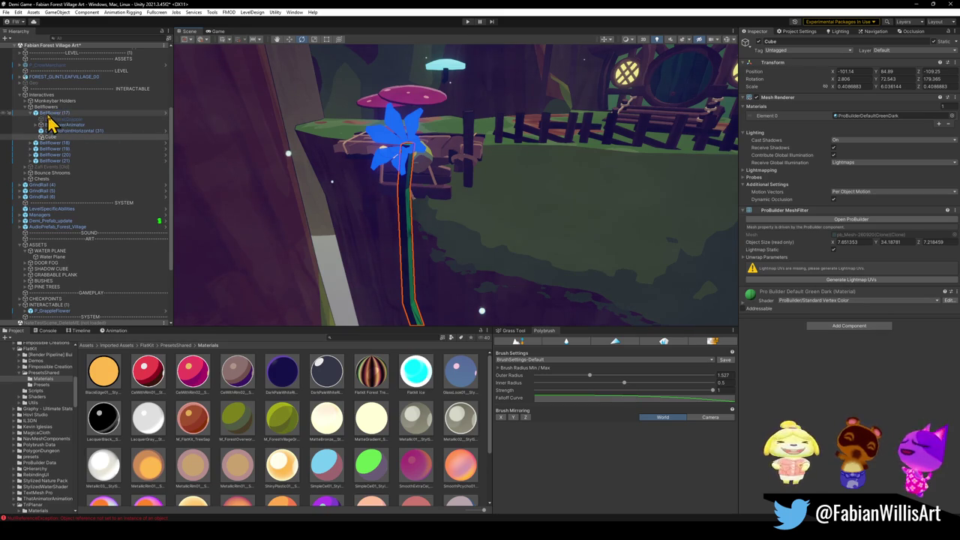
- Duplicate P_GrappleFlower and rotate the copy to face another bellflower
mouse_move(414, 189)
mouse_down()
mouse_move(458, 254)
mouse_move(456, 238)
mouse_up()
click(467, 270)
mouse_move(491, 285)
mouse_down()
mouse_move(326, 103)
mouse_move(243, 148)
mouse_move(238, 180)
mouse_move(473, 240)
mouse_move(491, 218)
mouse_move(505, 270)
mouse_move(499, 259)
mouse_move(382, 229)
mouse_move(364, 266)
mouse_move(495, 253)
mouse_move(489, 285)
mouse_move(508, 248)
mouse_move(530, 258)
mouse_move(467, 215)
mouse_up()
key(ctrl+d)
key(e)
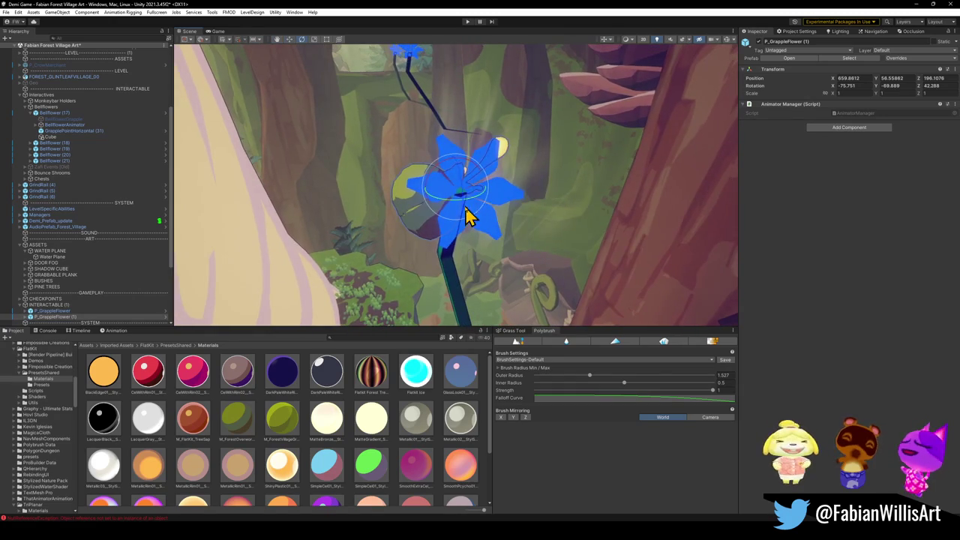
mouse_move(360, 235)
mouse_down()
mouse_move(426, 240)
mouse_move(491, 303)
mouse_move(398, 187)
mouse_move(387, 197)
mouse_move(390, 235)
mouse_up()
key(w)
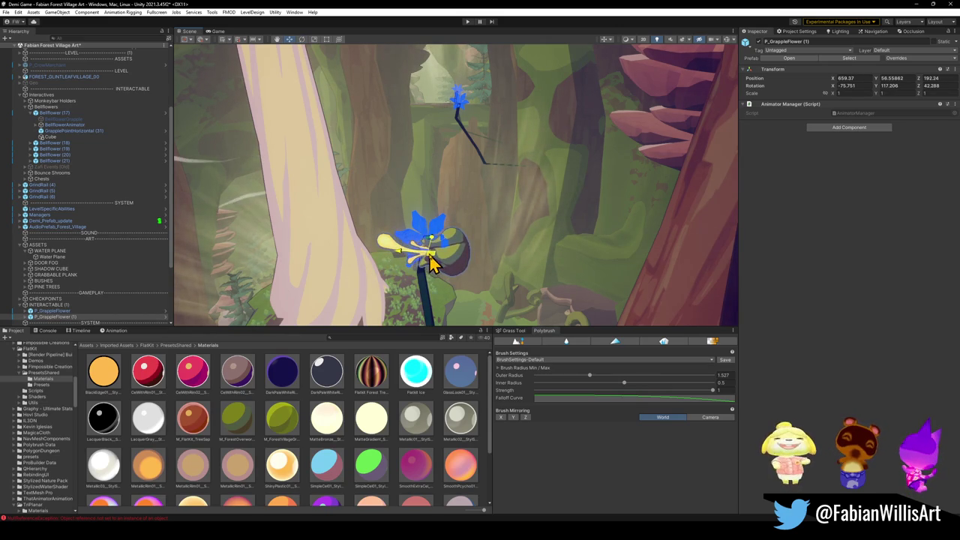
- Add another copy up to P_GrappleFlower (3) at X 718.05, Y 67.75, Z 192.55
key(ctrl+d)
mouse_move(435, 264)
mouse_down()
mouse_move(439, 247)
mouse_move(446, 253)
mouse_move(439, 216)
mouse_move(420, 272)
mouse_move(428, 257)
mouse_move(450, 265)
mouse_move(449, 306)
mouse_move(465, 233)
mouse_move(459, 167)
mouse_move(453, 210)
mouse_move(467, 133)
mouse_move(455, 123)
mouse_move(491, 158)
mouse_move(471, 164)
mouse_move(456, 188)
mouse_move(457, 262)
mouse_move(443, 251)
mouse_move(452, 225)
mouse_move(215, 292)
mouse_up()
click(453, 180)
key(f)
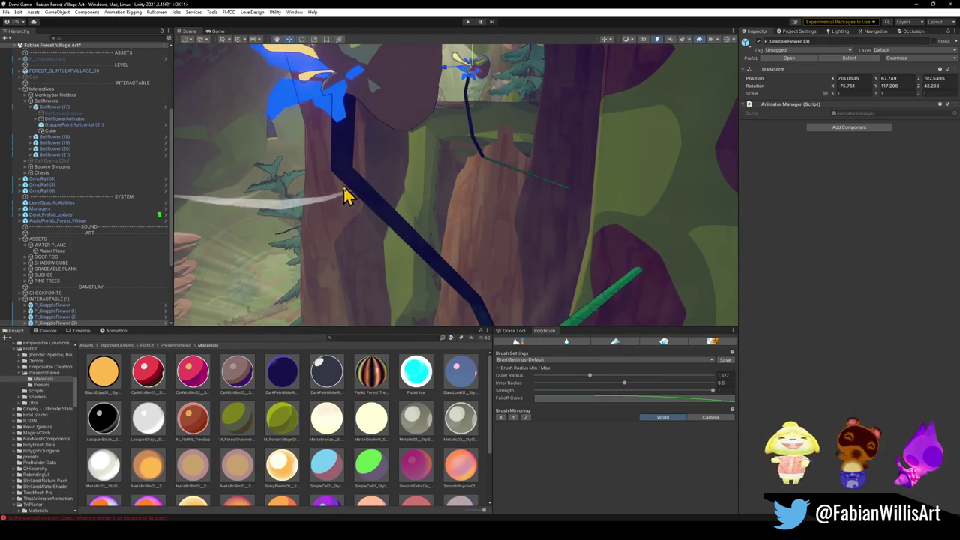
click(356, 193)
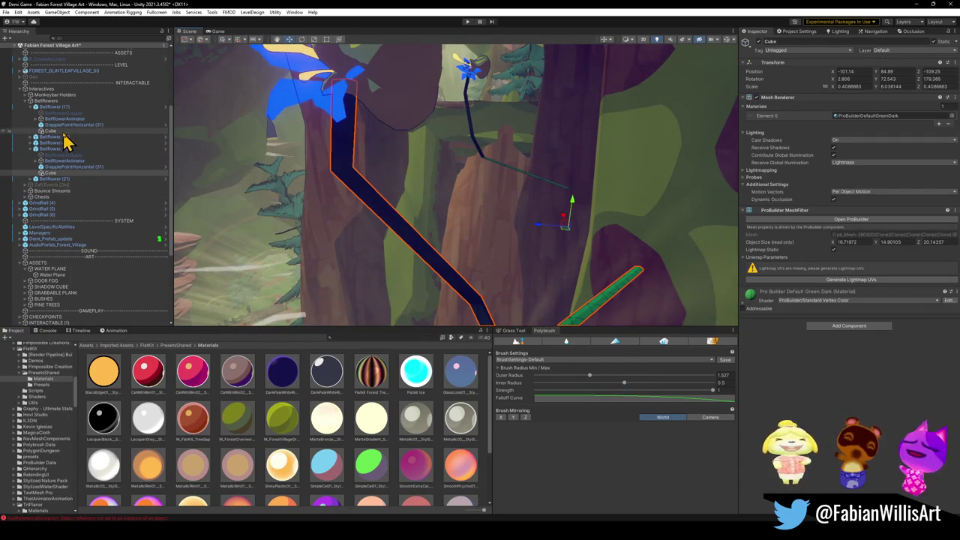
- Deactivate the Bellflowers group in the Inspector and save the scene
click(758, 42)
click(446, 257)
mouse_move(445, 257)
mouse_down()
mouse_move(480, 159)
mouse_move(467, 161)
mouse_move(521, 173)
mouse_up()
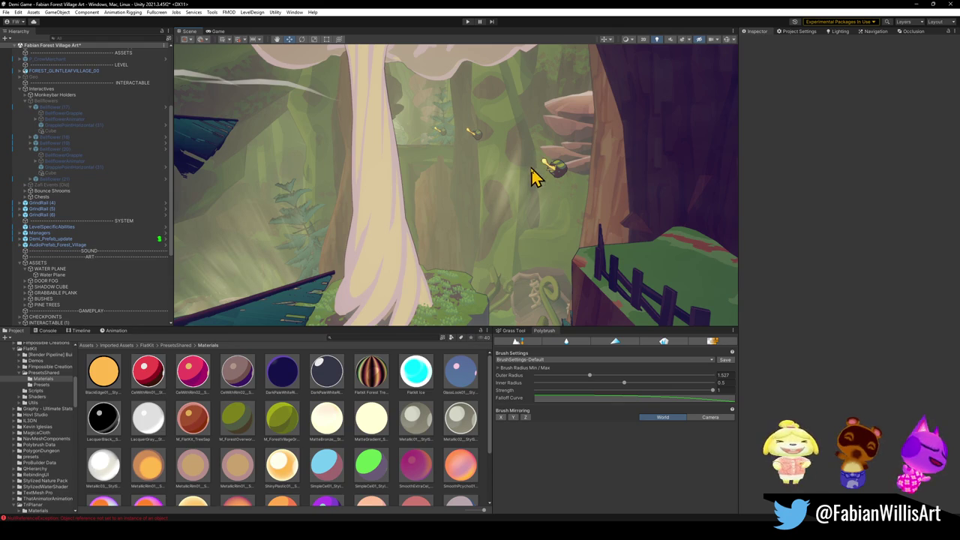
key(ctrl+s)
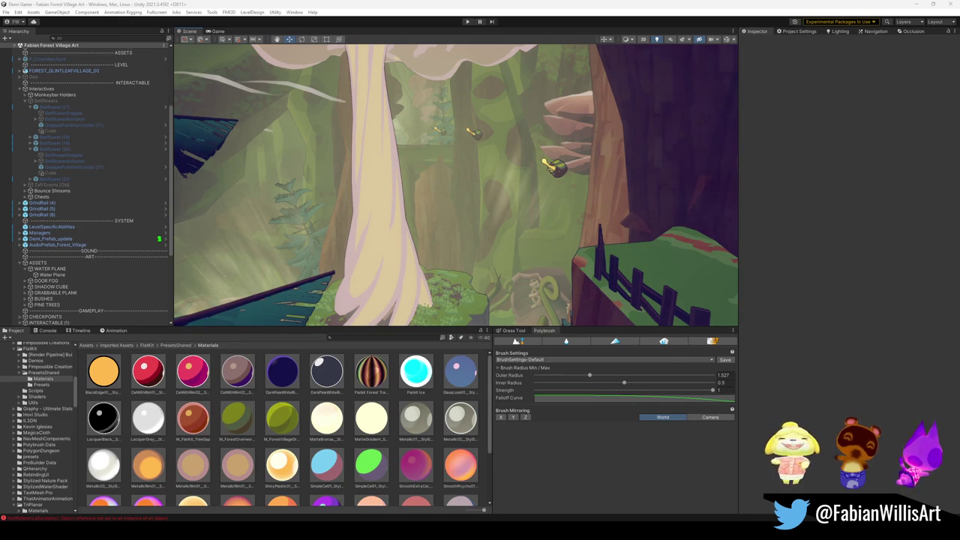
mouse_move(495, 120)
mouse_down()
mouse_move(423, 265)
mouse_move(507, 256)
mouse_move(488, 215)
mouse_move(619, 197)
mouse_move(381, 217)
mouse_move(487, 211)
mouse_move(478, 232)
mouse_move(463, 222)
mouse_move(475, 214)
mouse_move(468, 206)
mouse_move(487, 202)
mouse_move(321, 227)
mouse_move(667, 270)
mouse_move(548, 216)
mouse_move(615, 208)
mouse_move(619, 257)
mouse_move(609, 172)
mouse_move(566, 219)
mouse_up()
mouse_move(255, 418)
mouse_down()
mouse_move(312, 321)
mouse_move(342, 239)
mouse_move(368, 248)
mouse_move(451, 238)
mouse_move(440, 267)
mouse_move(472, 259)
mouse_move(420, 252)
mouse_move(637, 142)
mouse_move(594, 155)
mouse_move(517, 247)
mouse_up()
click(441, 263)
click(440, 262)
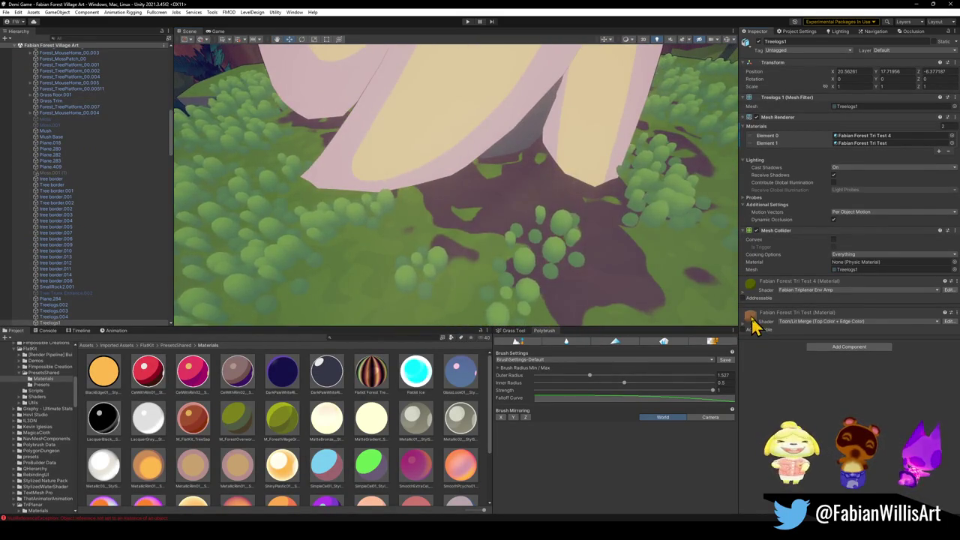
drag(751, 318, 516, 227)
mouse_move(341, 319)
mouse_down()
mouse_move(296, 334)
mouse_move(433, 205)
mouse_move(396, 208)
mouse_move(488, 203)
mouse_move(405, 188)
mouse_move(552, 240)
mouse_move(570, 231)
mouse_move(571, 205)
mouse_move(568, 220)
mouse_move(501, 219)
mouse_move(575, 229)
mouse_move(435, 203)
mouse_move(443, 208)
mouse_move(347, 295)
mouse_move(422, 278)
mouse_move(435, 319)
mouse_up()
- Orbit past the log and grapple flower until the view faces the vine-covered trunk doorway
click(438, 461)
mouse_move(435, 252)
mouse_down()
mouse_move(408, 216)
mouse_move(417, 233)
mouse_move(338, 227)
mouse_move(522, 223)
mouse_move(592, 131)
mouse_move(669, 142)
mouse_move(480, 188)
mouse_move(490, 173)
mouse_move(498, 180)
mouse_move(488, 214)
mouse_move(523, 206)
mouse_move(608, 222)
mouse_move(577, 255)
mouse_up()
click(541, 239)
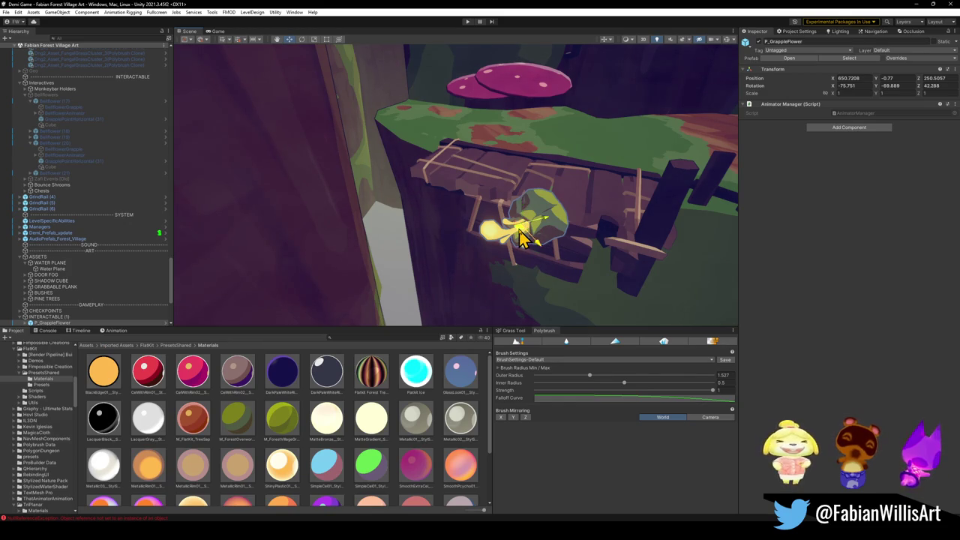
mouse_move(510, 232)
mouse_down()
mouse_move(520, 235)
mouse_move(490, 223)
mouse_move(448, 223)
mouse_move(261, 247)
mouse_move(359, 206)
mouse_move(485, 208)
mouse_move(488, 195)
mouse_move(515, 200)
mouse_move(544, 175)
mouse_move(456, 138)
mouse_up()
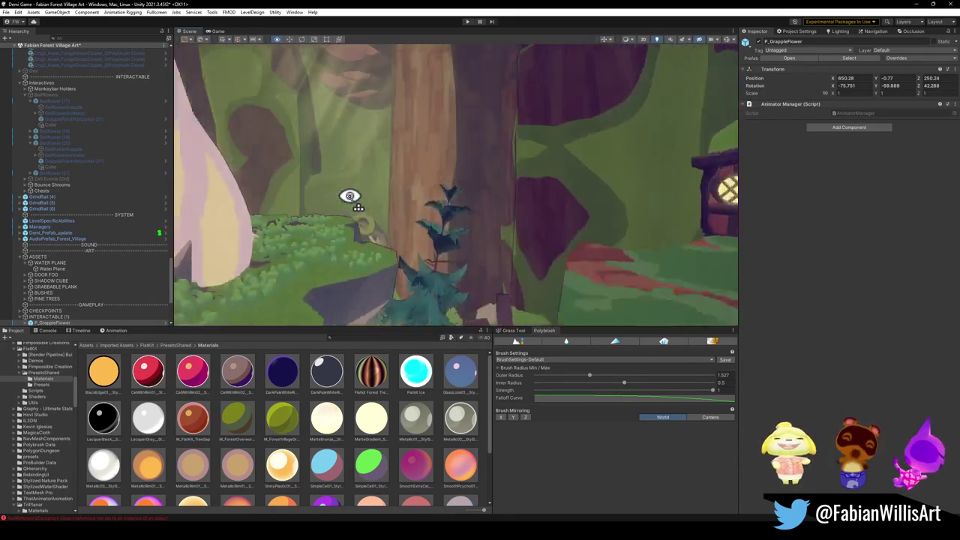
drag(494, 211, 397, 307)
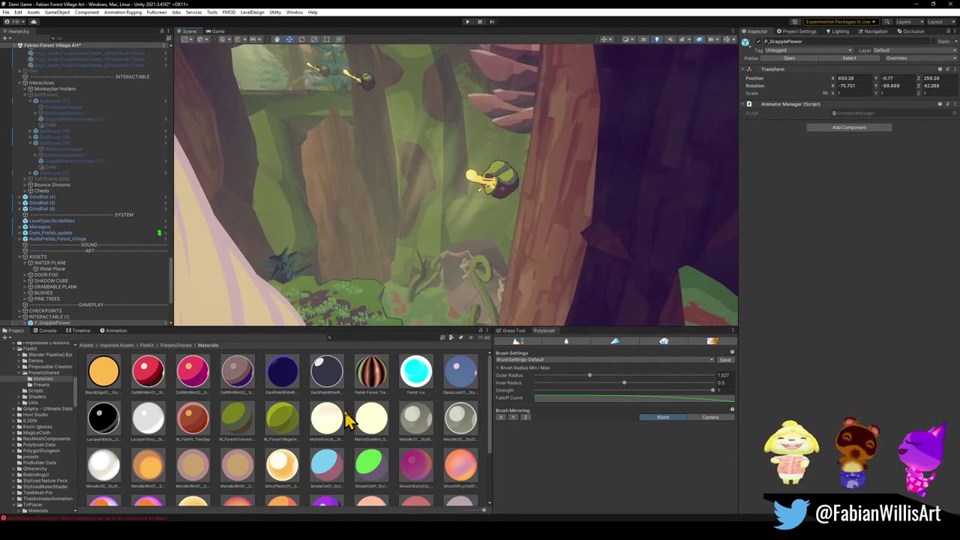
mouse_move(356, 407)
mouse_down()
mouse_move(426, 288)
mouse_move(451, 216)
mouse_move(510, 220)
mouse_move(501, 222)
mouse_up()
click(409, 197)
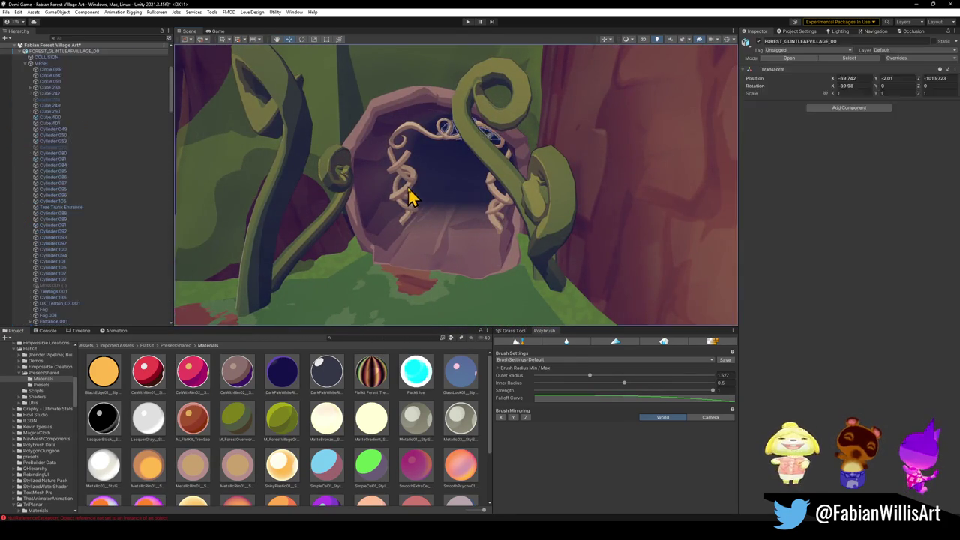
- Deactivate the Drng2_Doorway_1.004 curly vines in the doorway, then save the scene
click(434, 189)
click(758, 41)
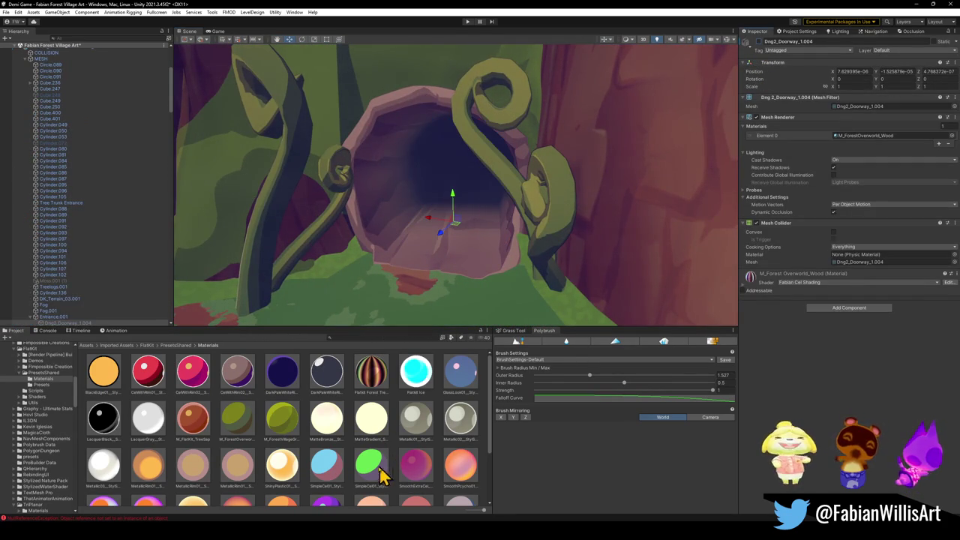
mouse_move(384, 238)
mouse_down()
mouse_move(553, 210)
mouse_move(534, 215)
mouse_up()
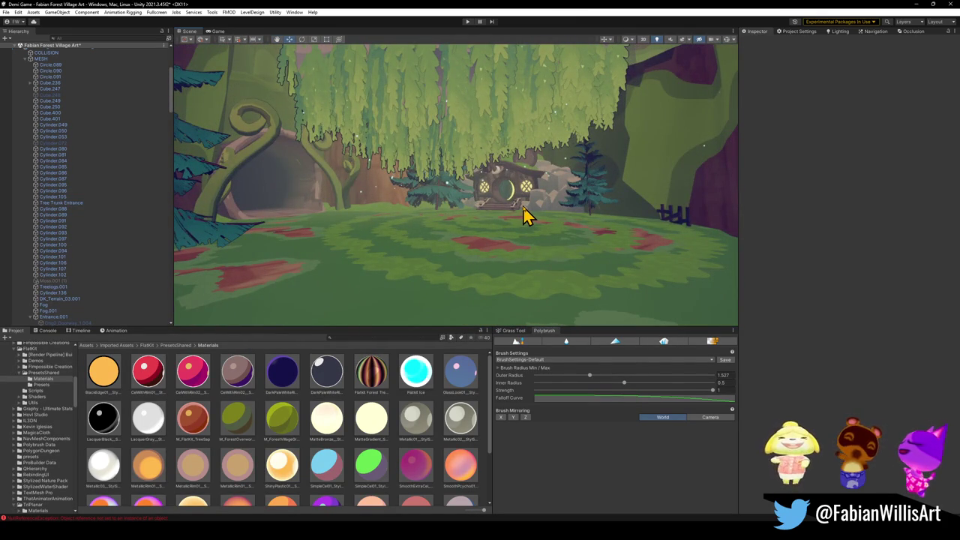
key(ctrl+s)
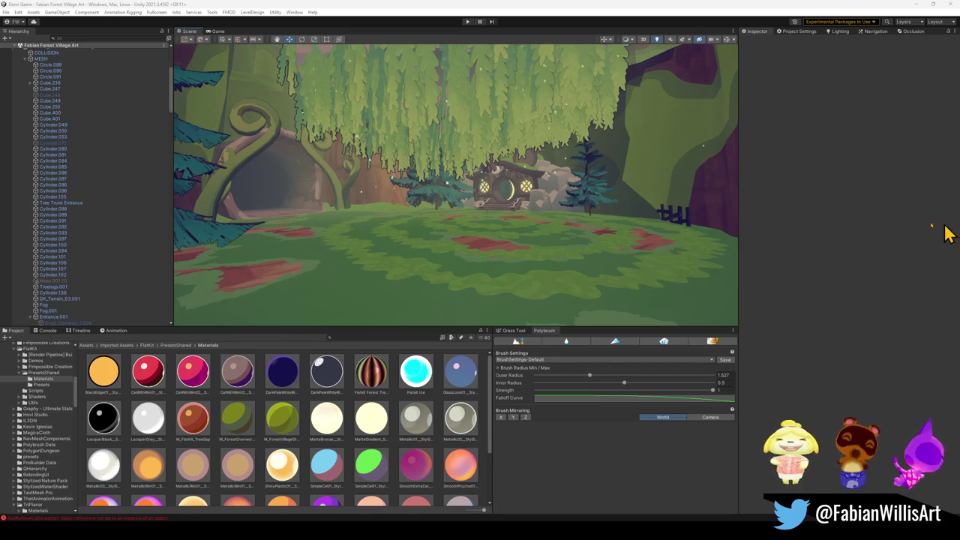
- Fly the Scene view toward the fence and path, then enter Play mode
mouse_move(527, 230)
mouse_down()
mouse_move(615, 231)
mouse_move(656, 217)
mouse_move(645, 211)
mouse_up()
click(467, 21)
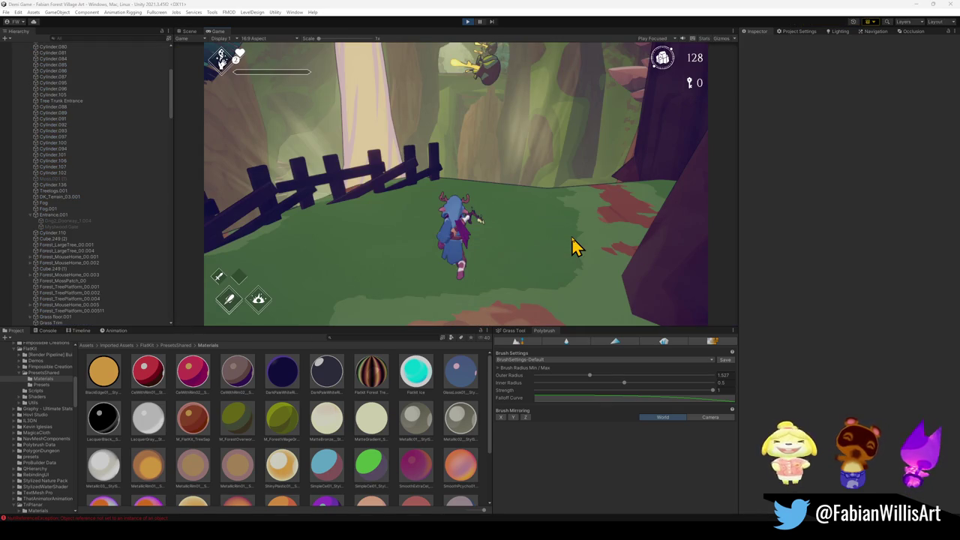
- Take control of the running game in fullscreen and swing the character's sword
click(573, 236)
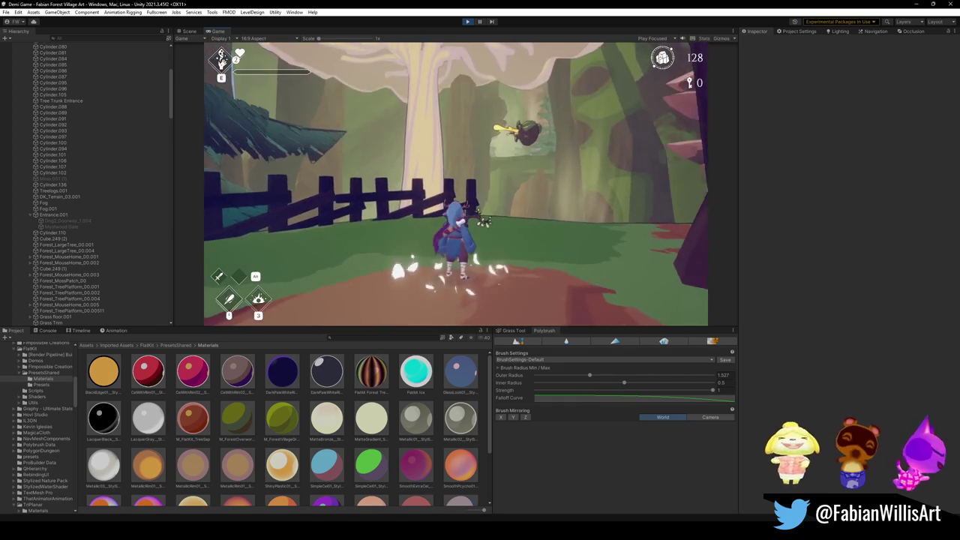
key(F10)
click(456, 197)
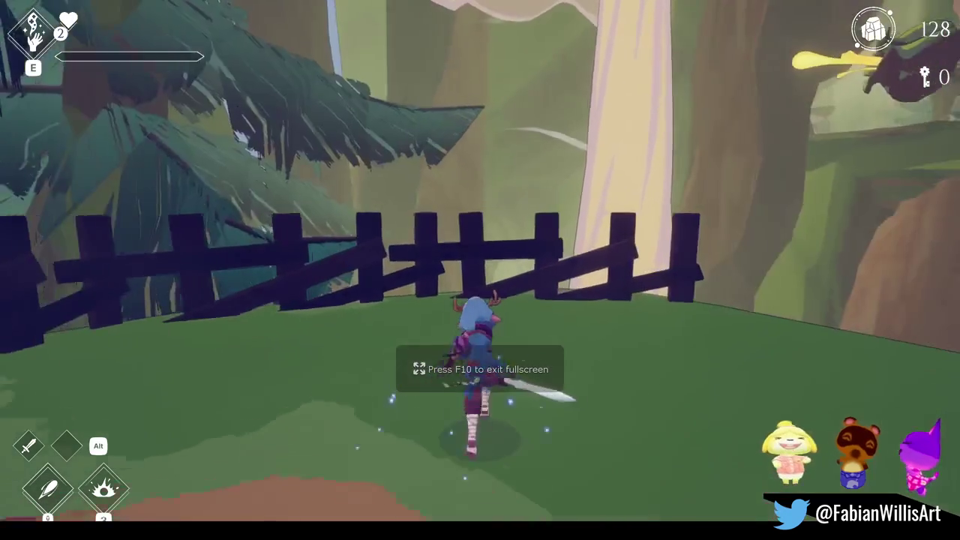
- Run over the mushroom and bridge to the stone ledges, then pause and restore the Game view
key(w)
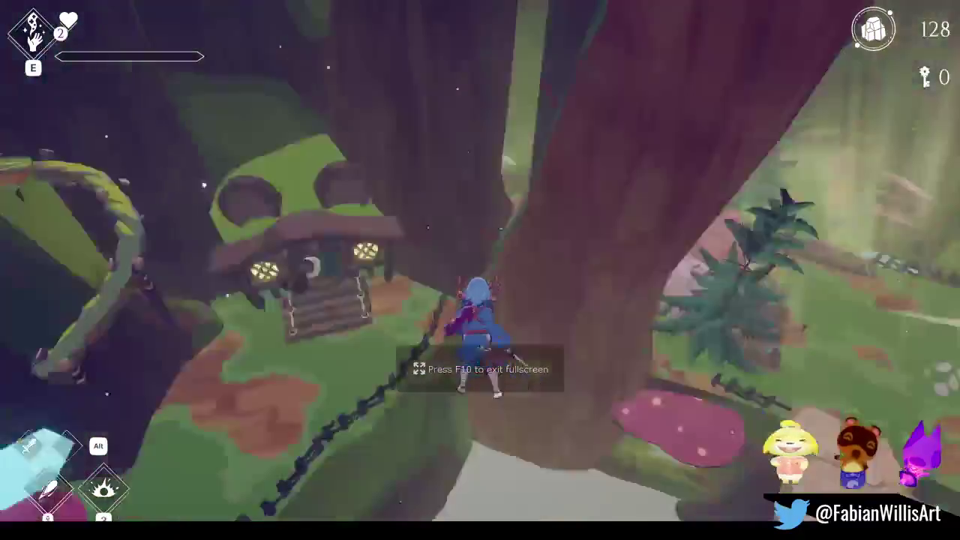
key(w)
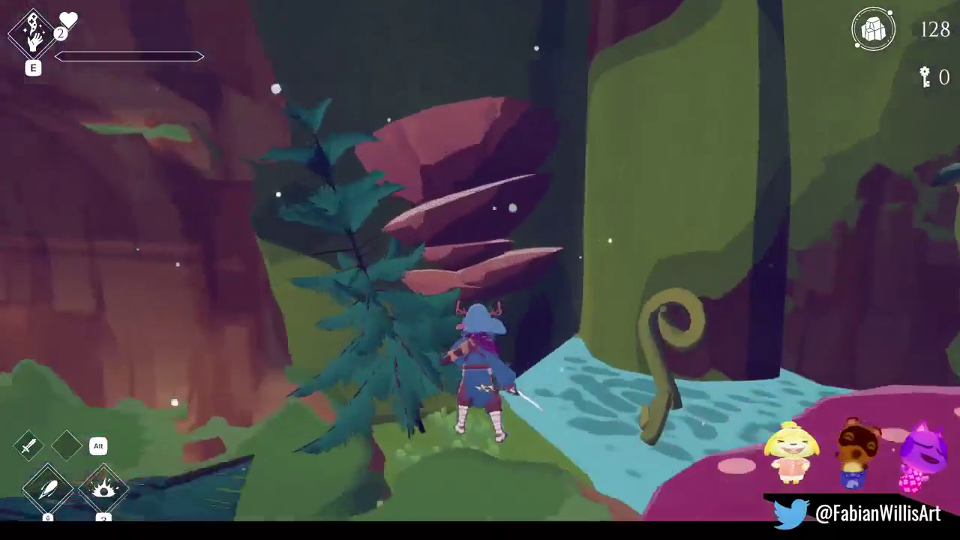
key(w)
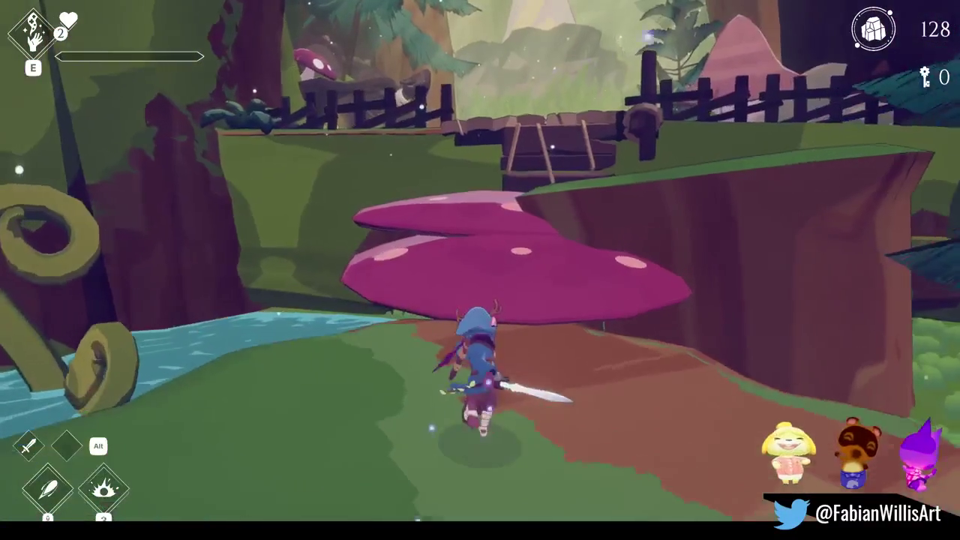
key(w)
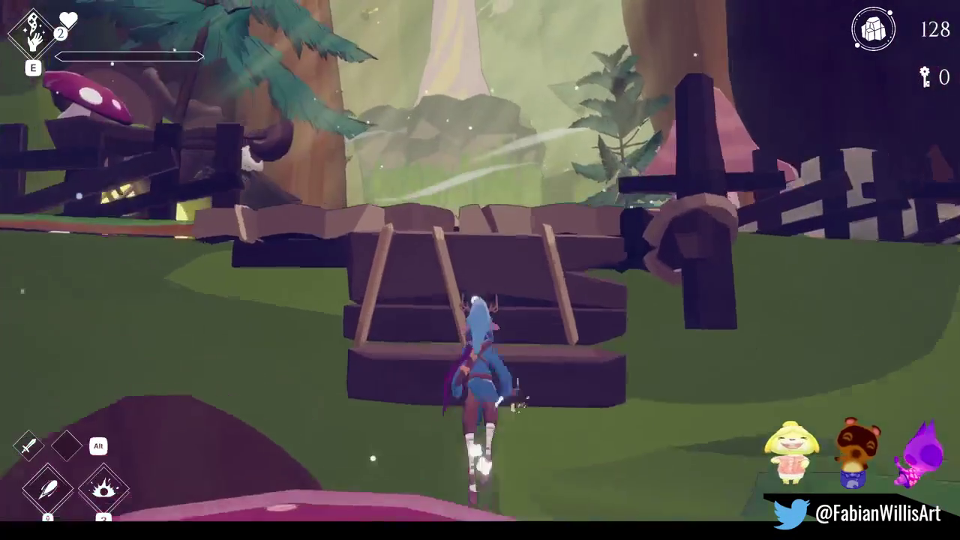
key(w)
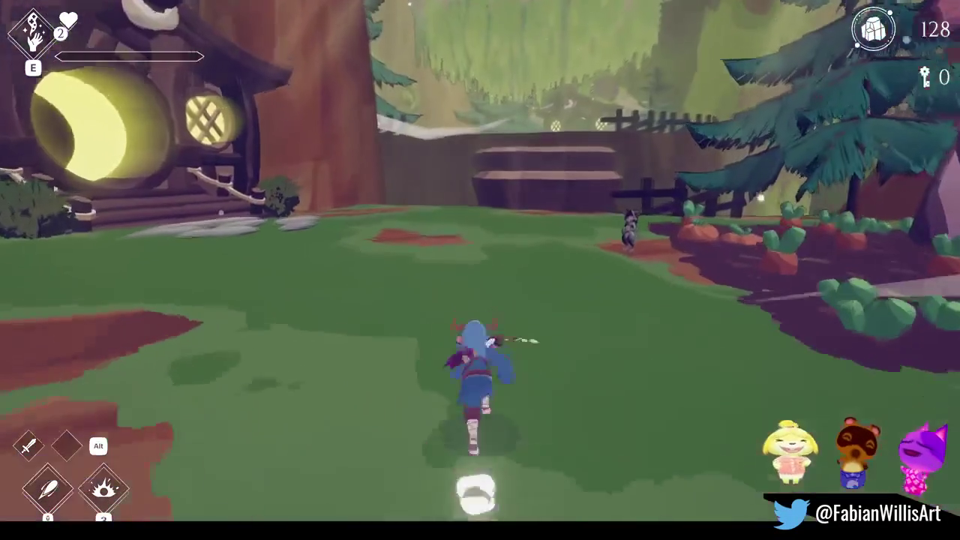
key(w)
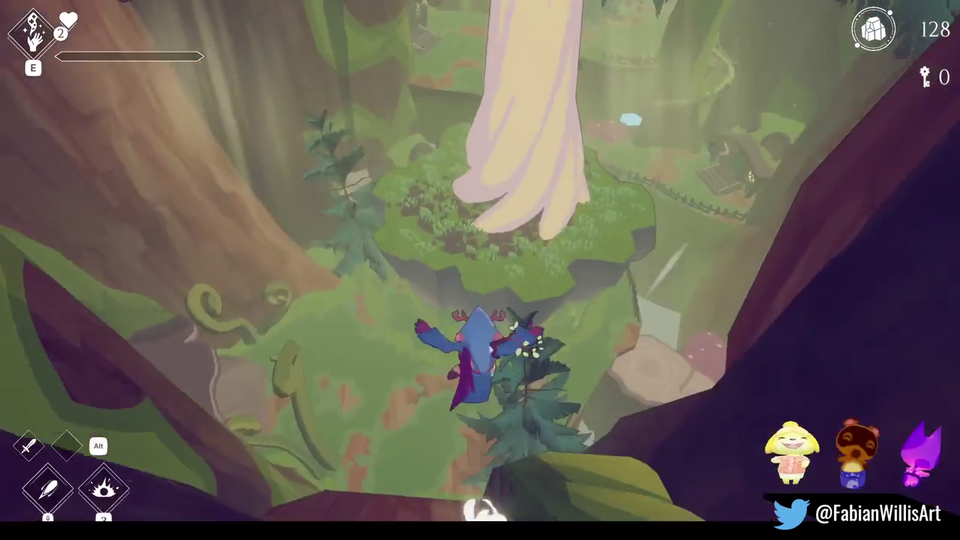
key(Escape)
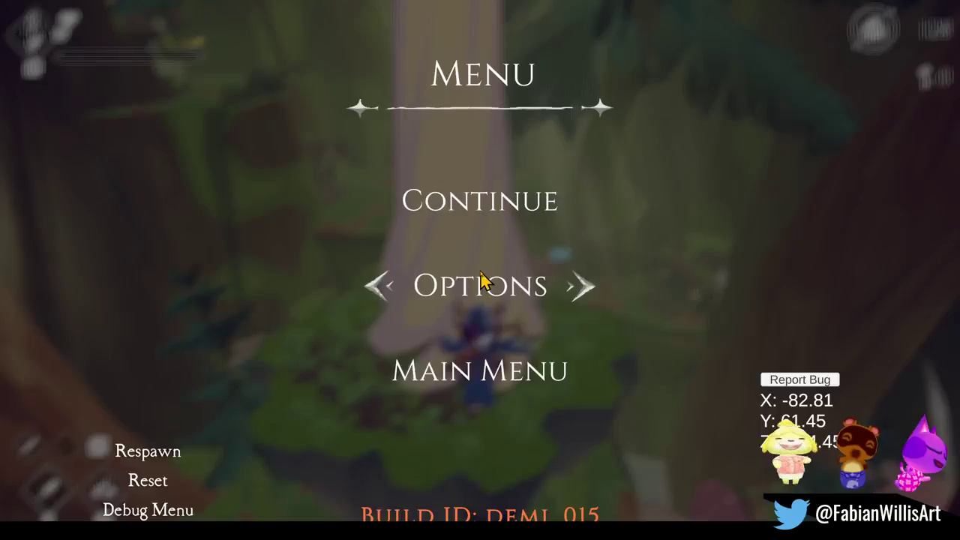
key(F11)
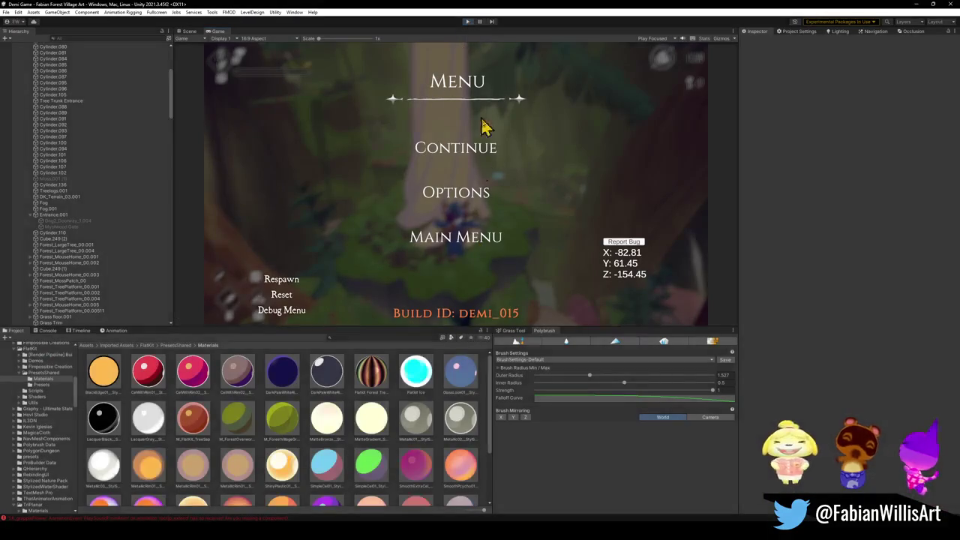
- Walk first-person through the Glintleaf Village Kit2 Blender file past the round-door house to the stone stairs
click(639, 506)
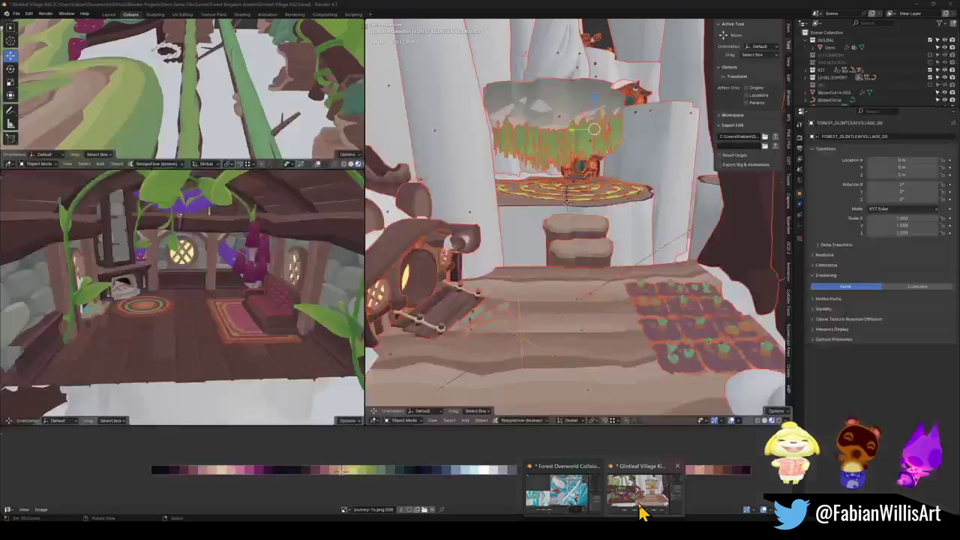
key(shift+grave)
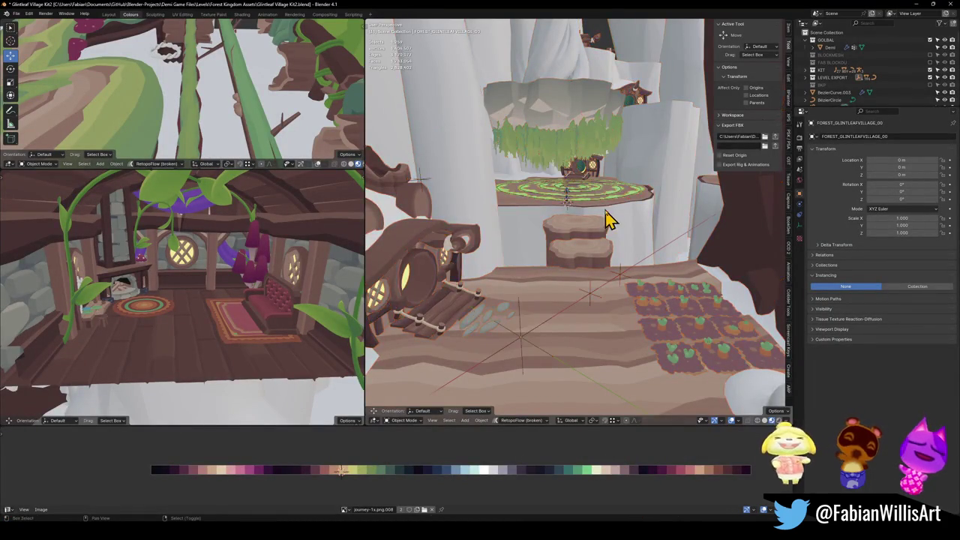
key(w)
key(w)
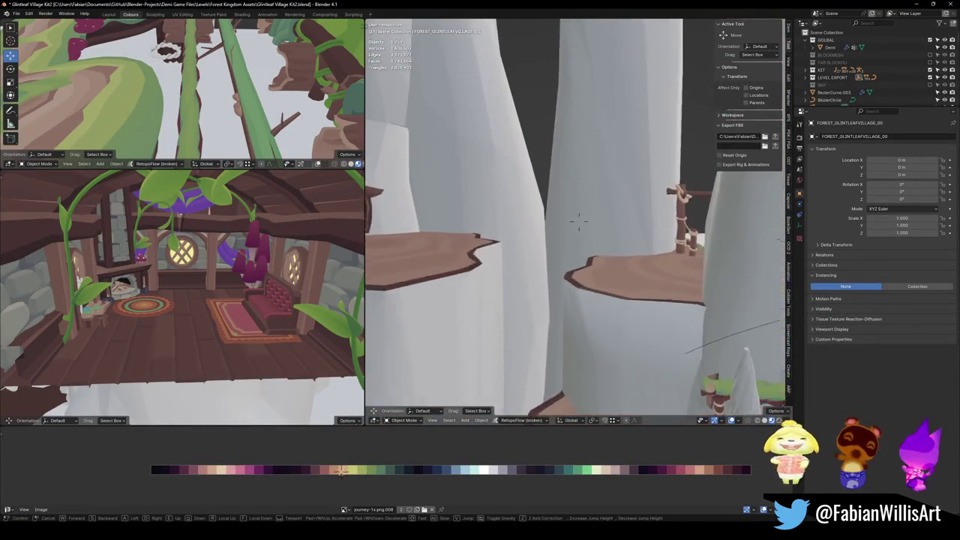
key(w)
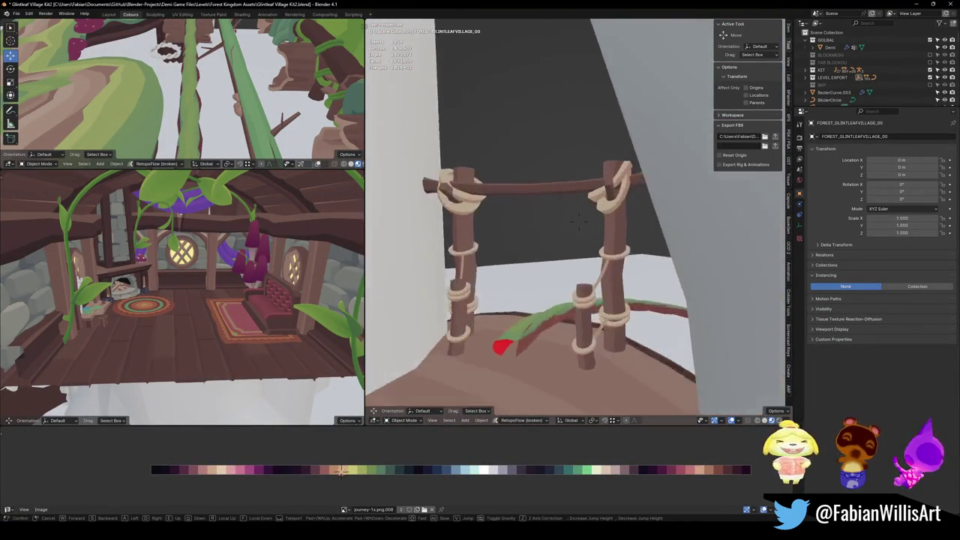
key(w)
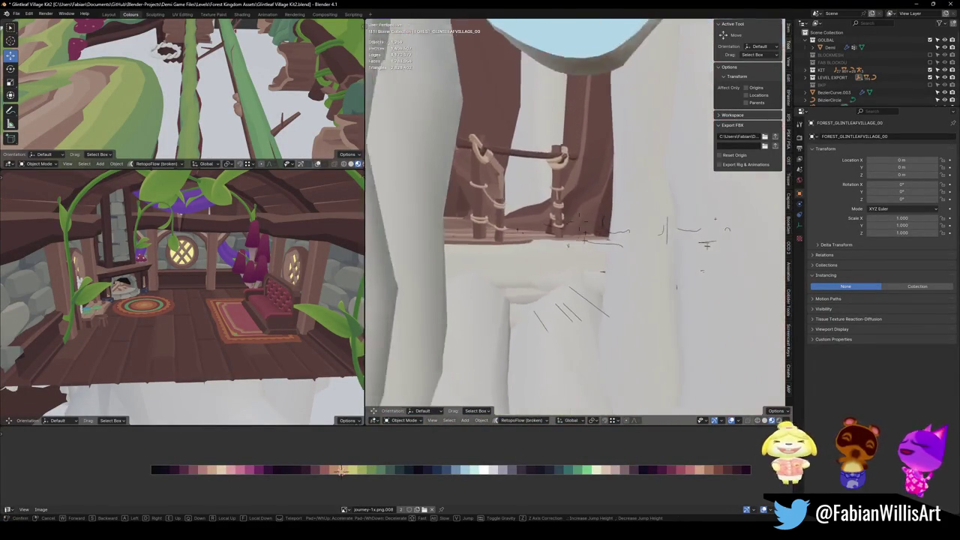
click(613, 221)
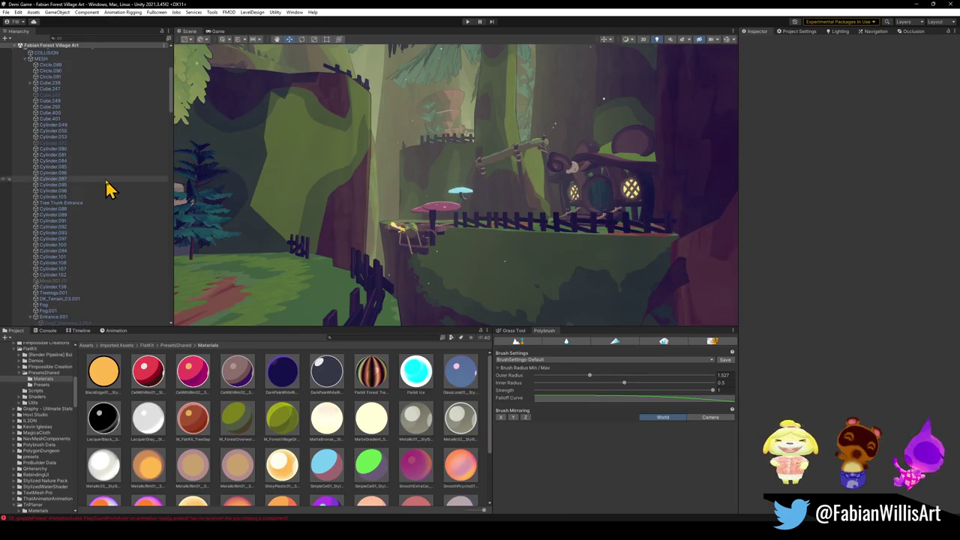
shift+click(108, 188)
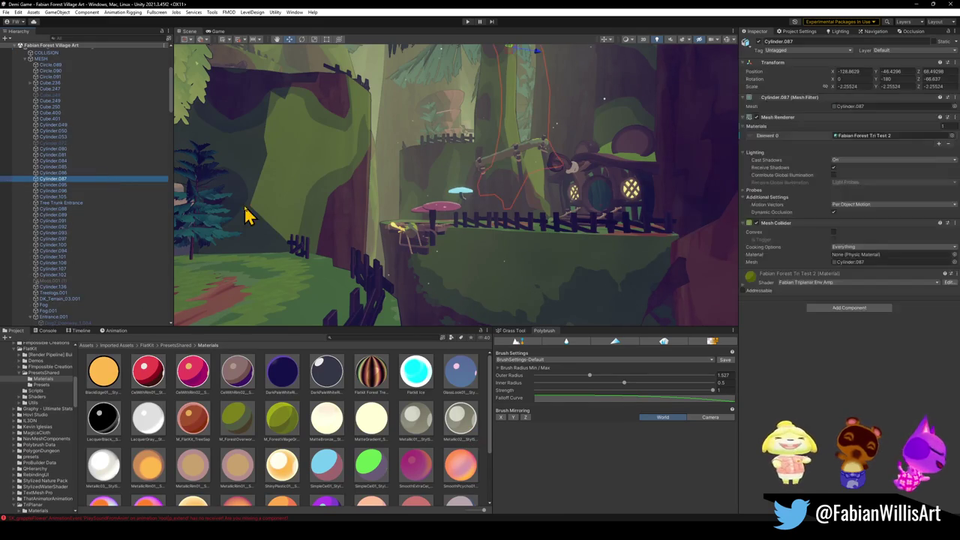
- Move LevelSpecificAbilities through AudioPrefab_Forest_Village below the SYSTEM separator
key(Left)
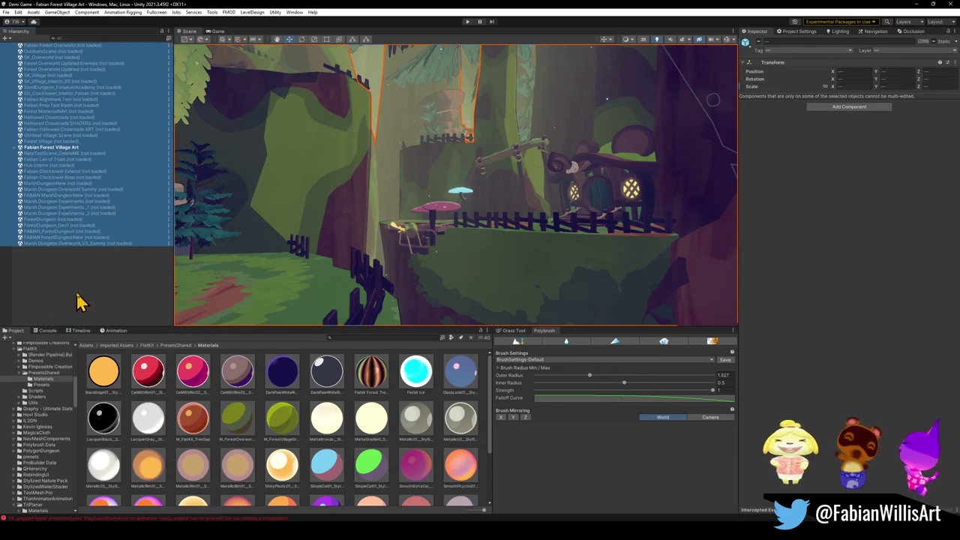
click(81, 301)
click(20, 147)
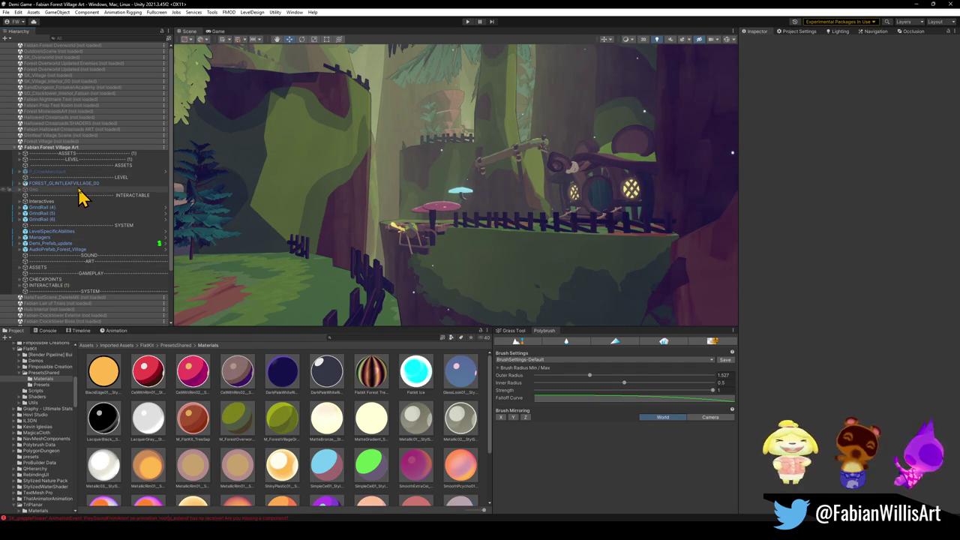
click(66, 231)
shift+click(66, 250)
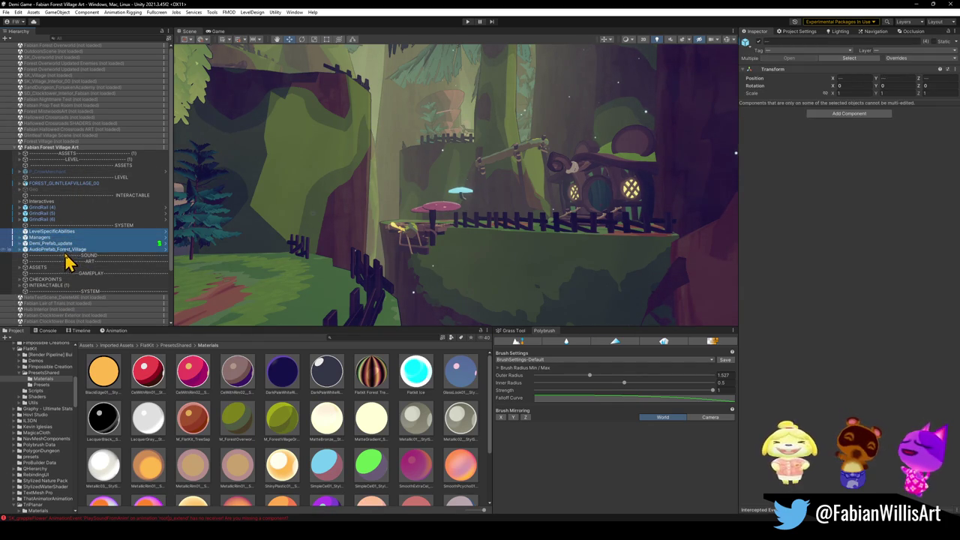
drag(63, 296, 65, 300)
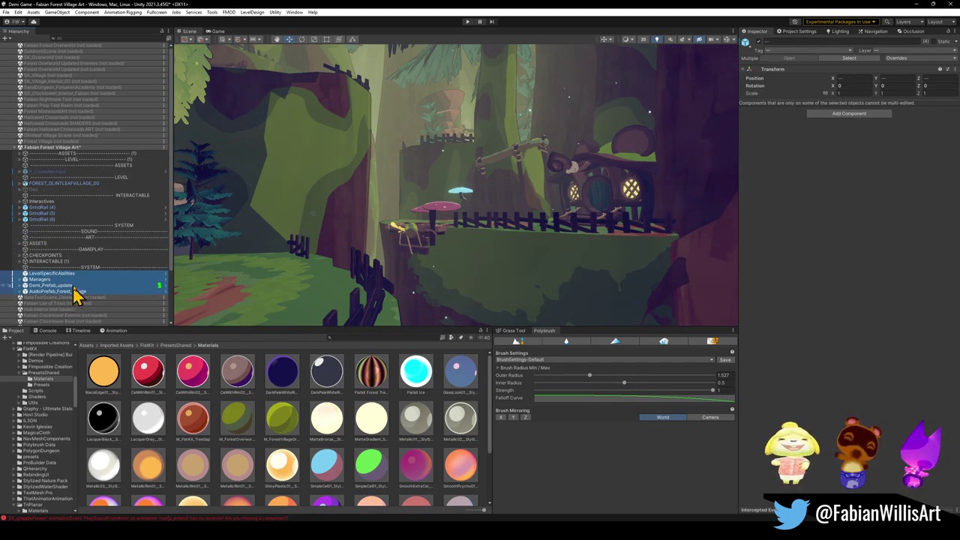
- Delete the extra SYSTEM separator and move GrindRail (4)–(6) just above SYSTEM
click(113, 227)
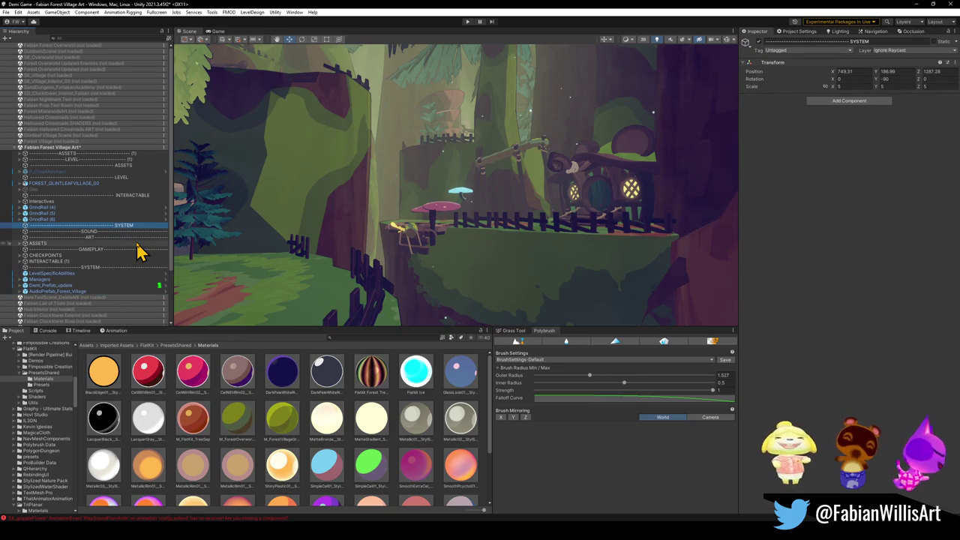
key(Delete)
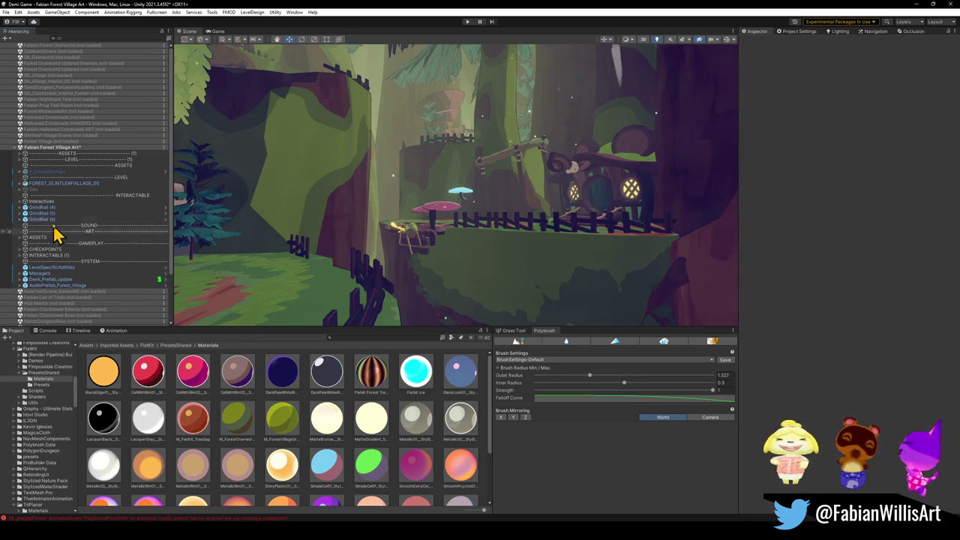
click(47, 219)
shift+click(49, 208)
drag(53, 227, 63, 268)
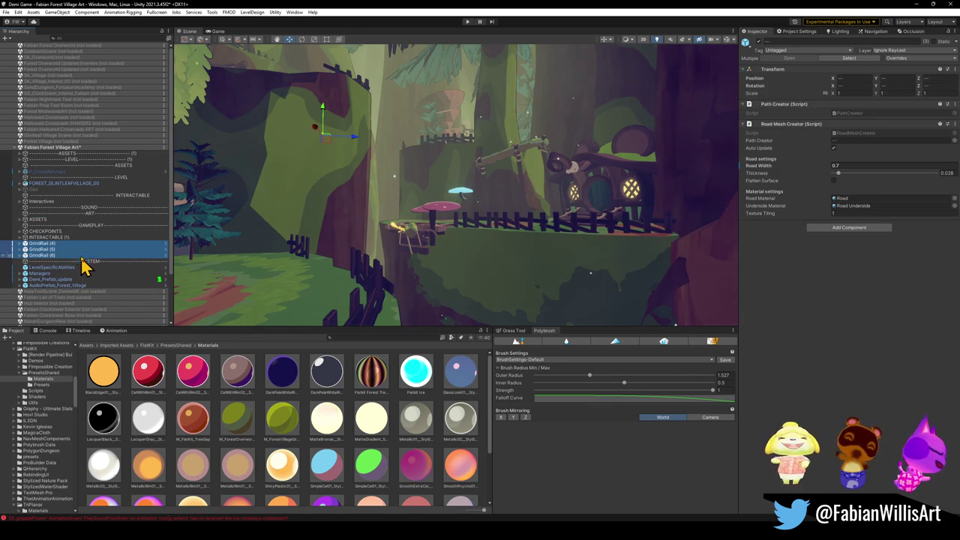
- Move the Interactives object inside the INTERACTABLE (1) group
click(64, 202)
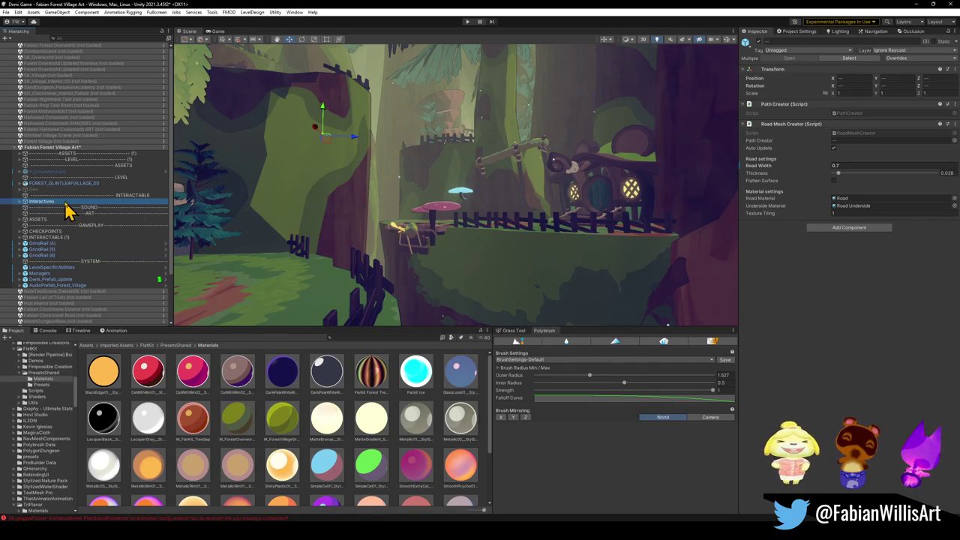
click(21, 202)
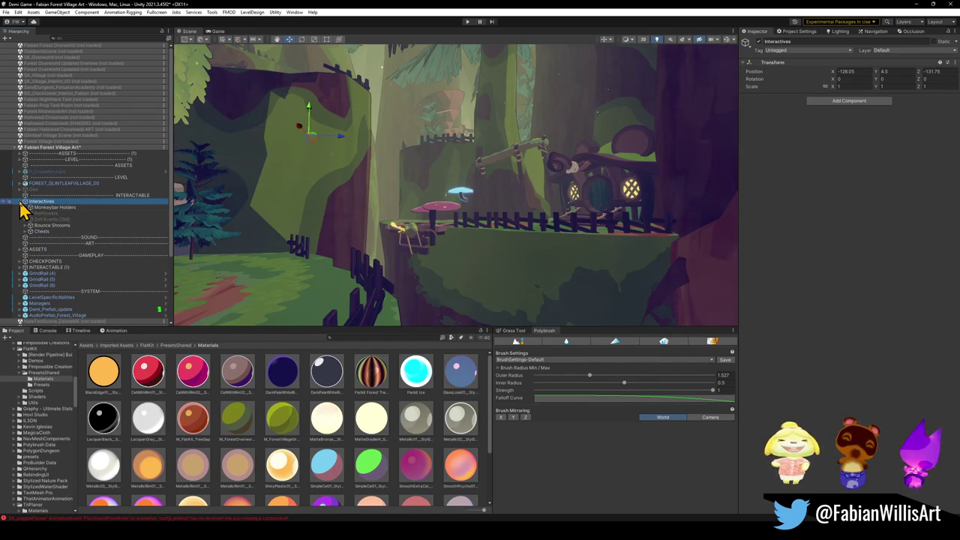
click(20, 202)
mouse_move(54, 251)
mouse_down()
mouse_move(41, 271)
mouse_move(50, 240)
mouse_up()
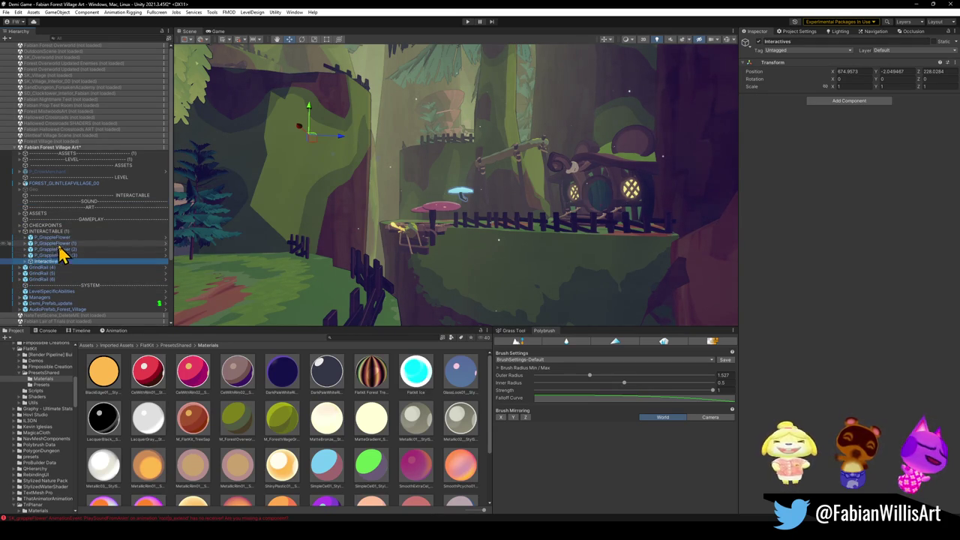
- Group the four P_GrappleFlower objects under a new parent named GRAPPLE FLOWERS
click(54, 255)
shift+click(64, 238)
key(Right)
key(Down)
key(Down)
key(Down)
key(Down)
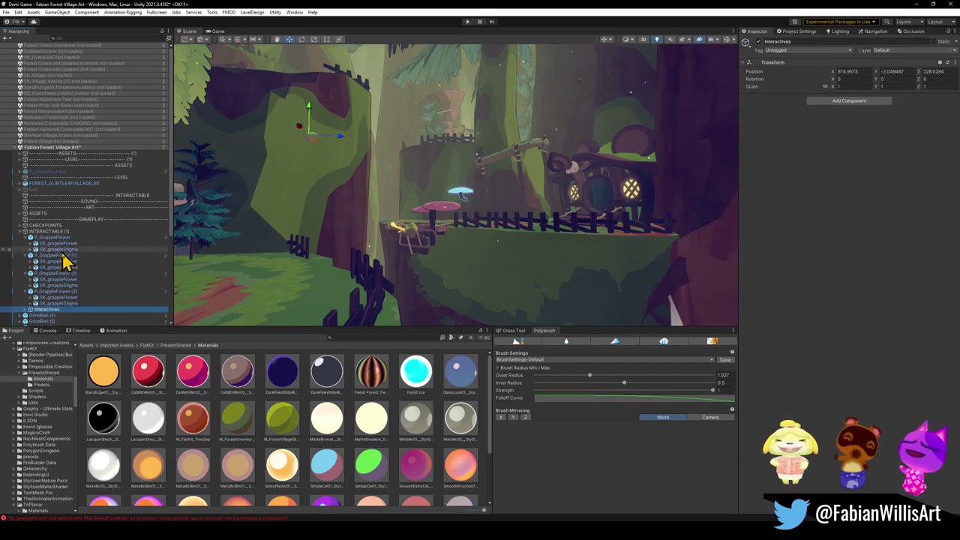
click(47, 237)
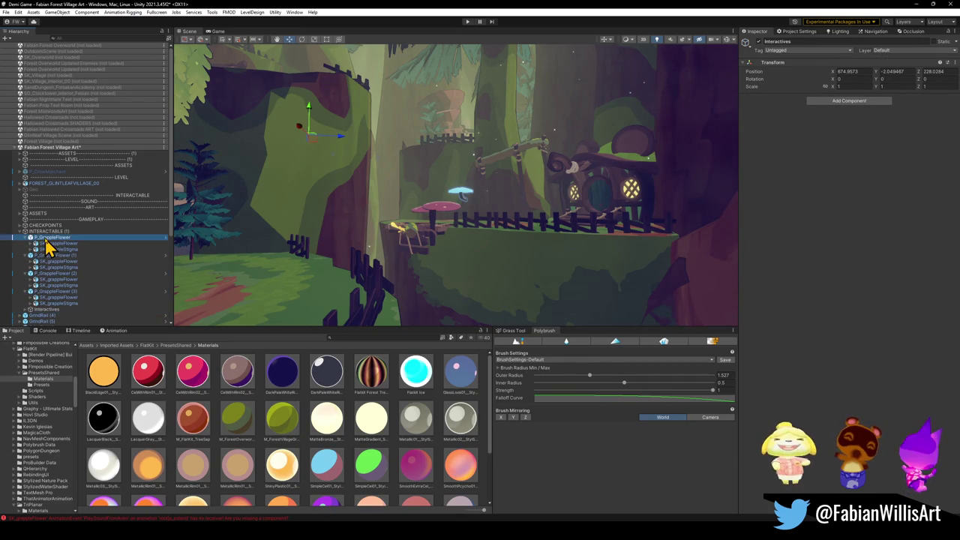
shift+click(59, 303)
key(Left)
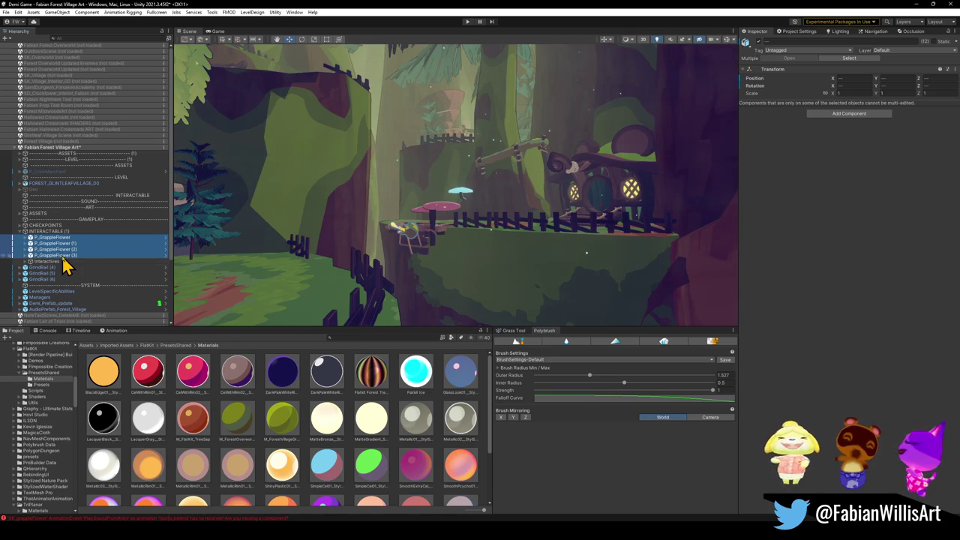
click(60, 255)
shift+click(62, 238)
key(ctrl+shift+g)
text(GRAPPLE FLOWERS)
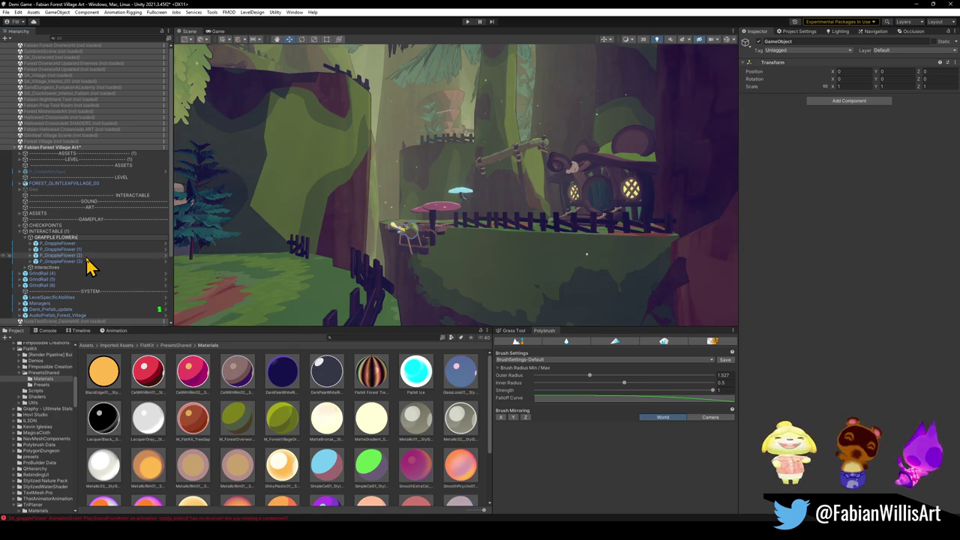
key(Return)
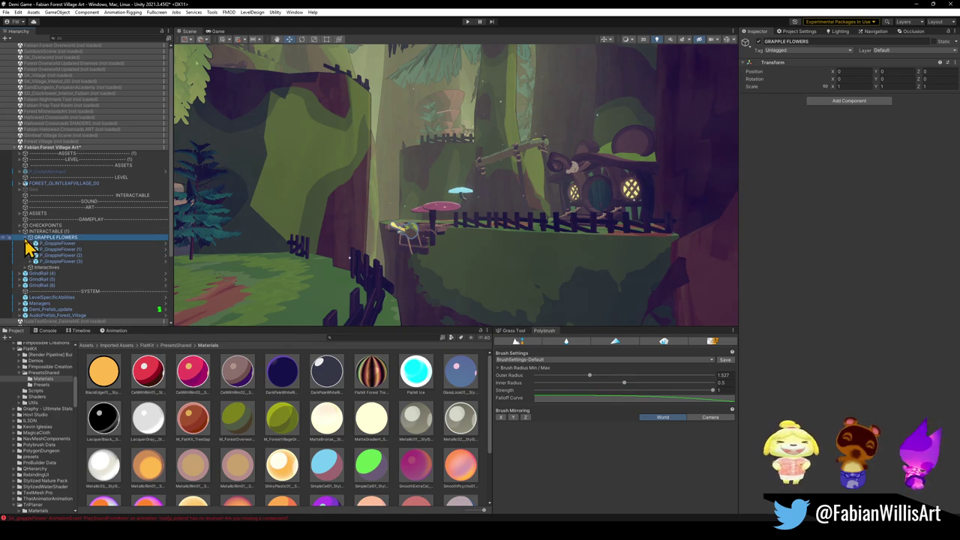
- Move Monkeybar Holders through Chests out into INTERACTABLE (1) and deactivate them
click(26, 238)
click(27, 244)
click(53, 251)
shift+click(59, 274)
drag(64, 277, 60, 247)
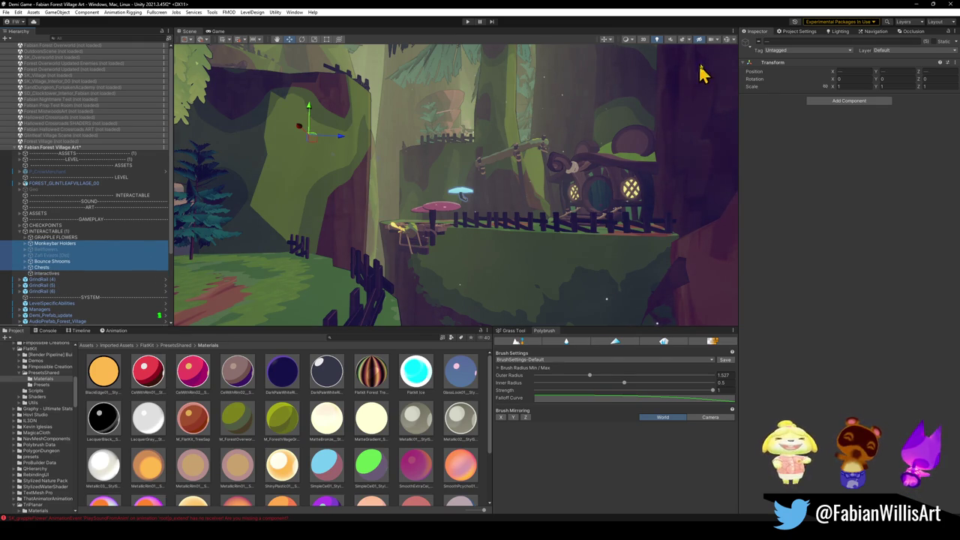
click(750, 41)
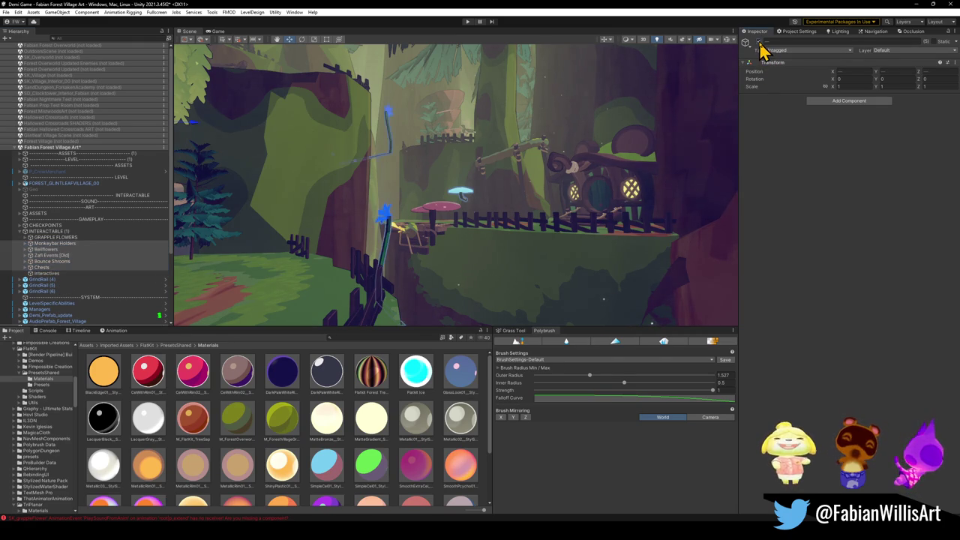
- Delete the empty Interactives object, save, and move FOREST_GLINTLEAFVILLAGE_00 below the ART separator
click(51, 274)
key(Delete)
click(68, 255)
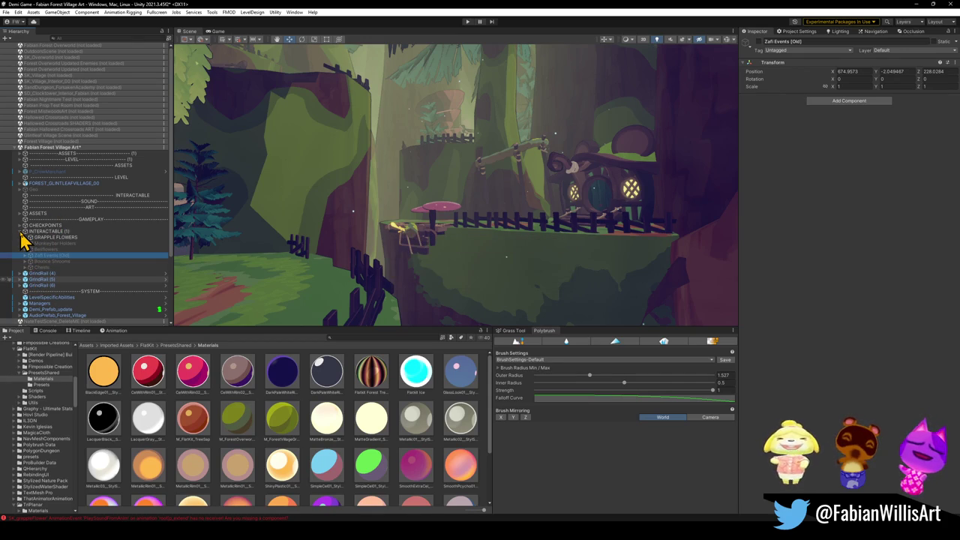
key(ctrl+s)
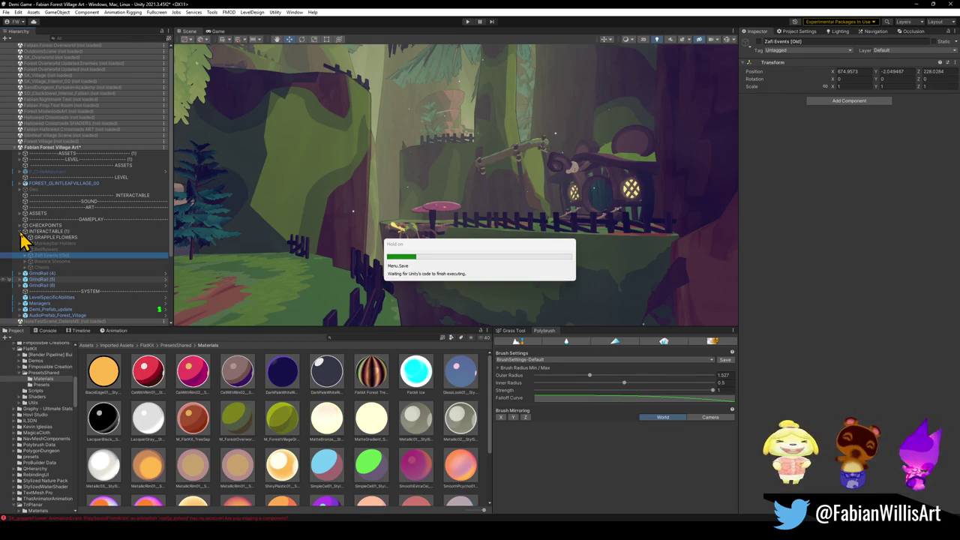
click(81, 185)
mouse_move(81, 189)
mouse_down()
mouse_move(70, 234)
mouse_move(80, 284)
mouse_move(75, 234)
mouse_move(42, 207)
mouse_up()
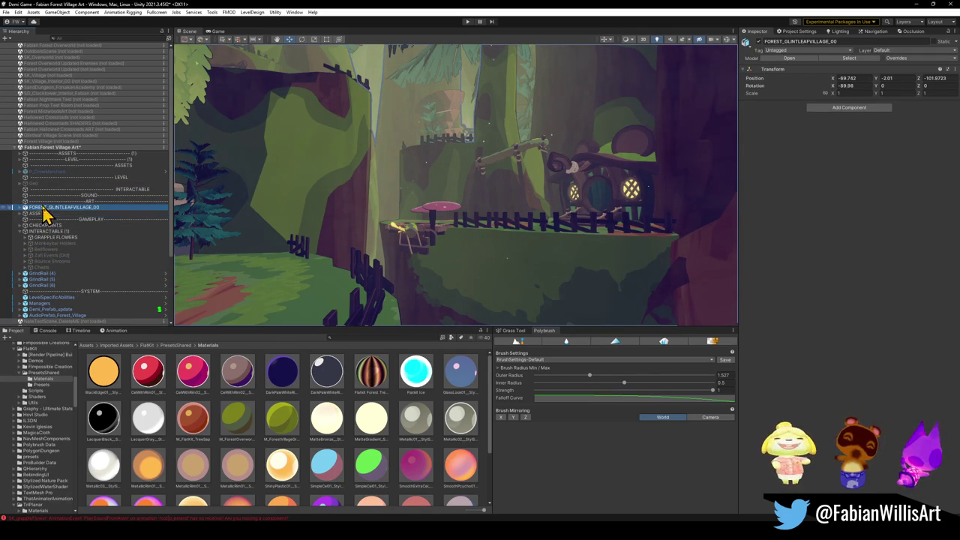
- Wrap FOREST_GLINTLEAFVILLAGE_00 in a new parent, renaming it from MAP to LEVEL
key(ctrl+shift+g)
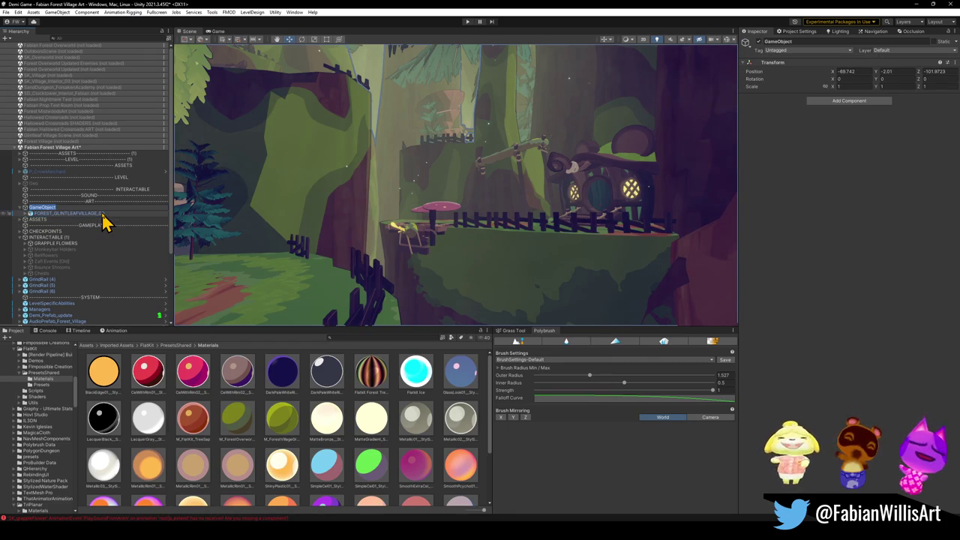
text(MAP)
key(Return)
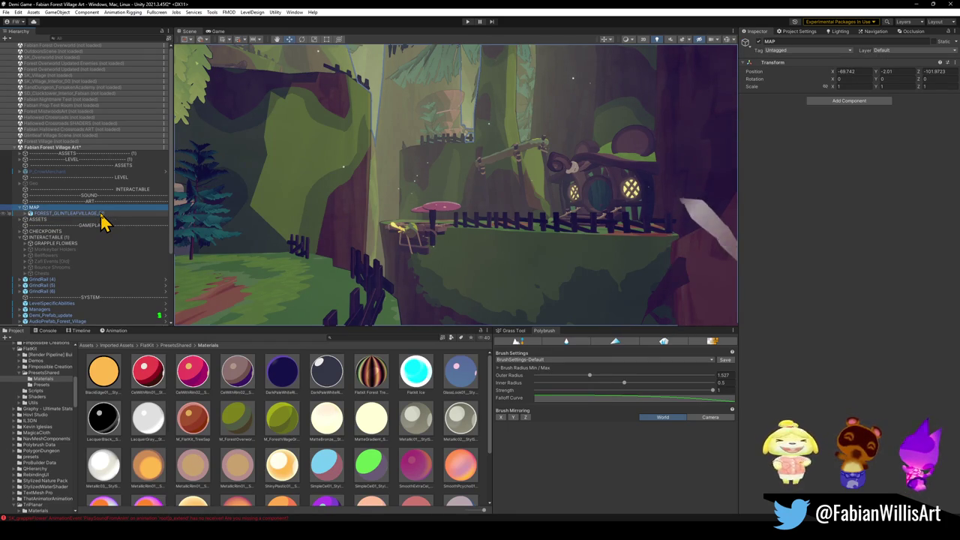
click(58, 215)
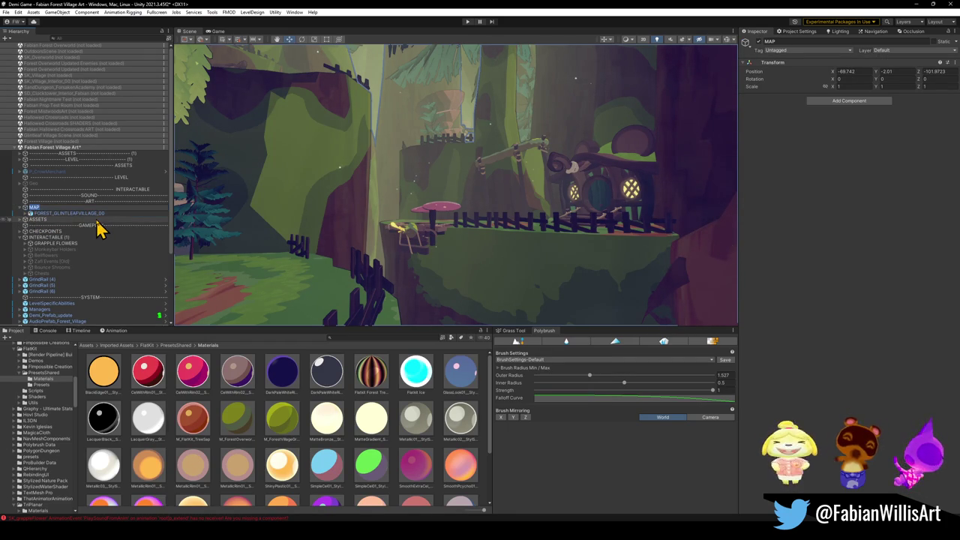
text(LEVEL)
key(Return)
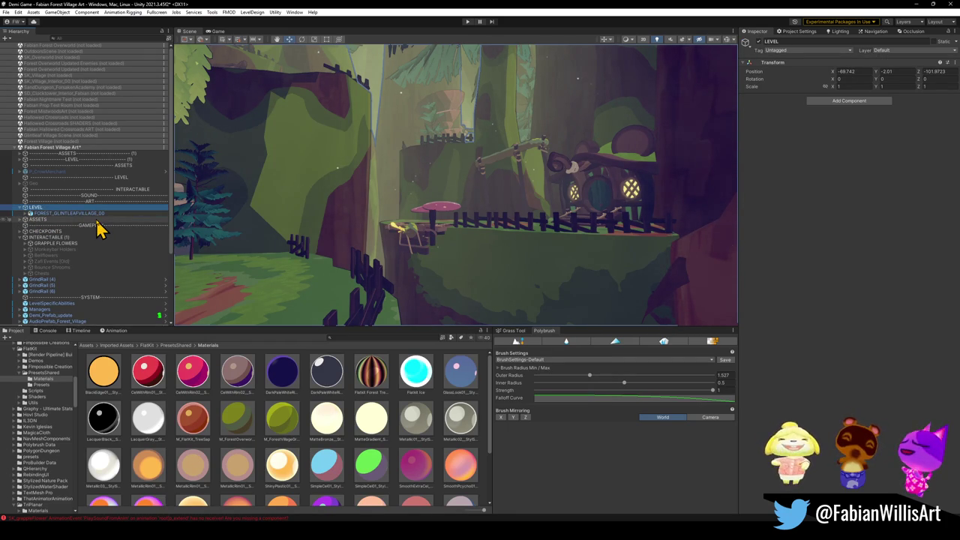
click(20, 207)
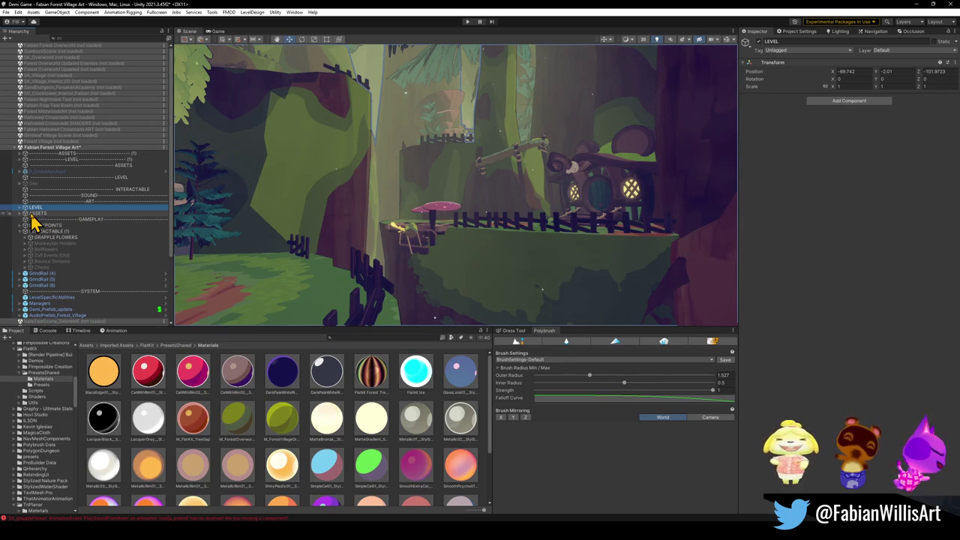
- Delete the INTERACTABLE separator and P_CrowMerchant, undoing the deletion that removed the lighting
click(94, 189)
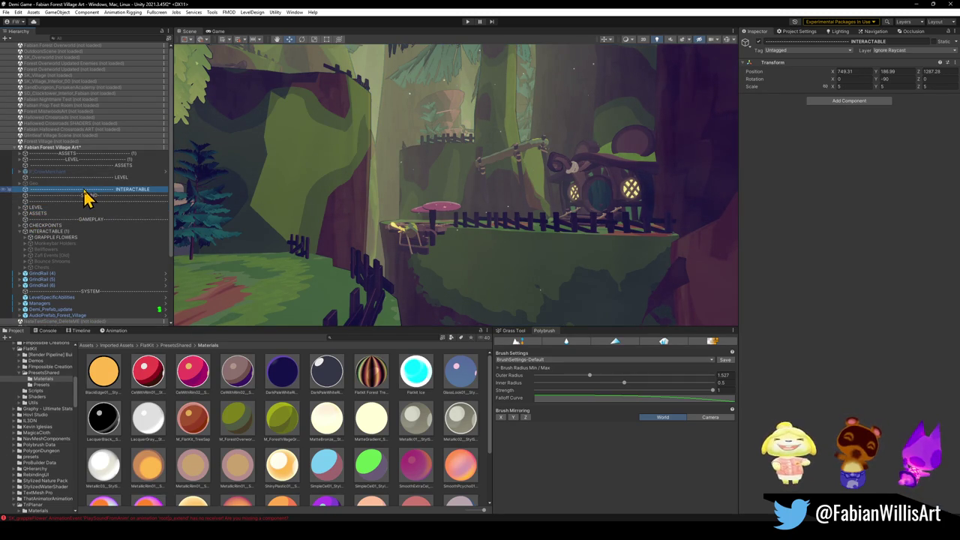
key(Delete)
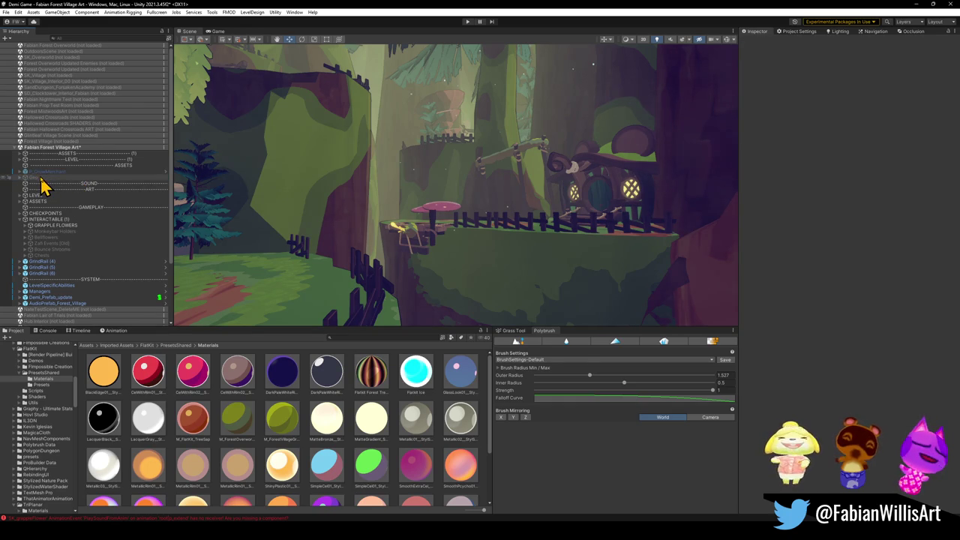
click(41, 173)
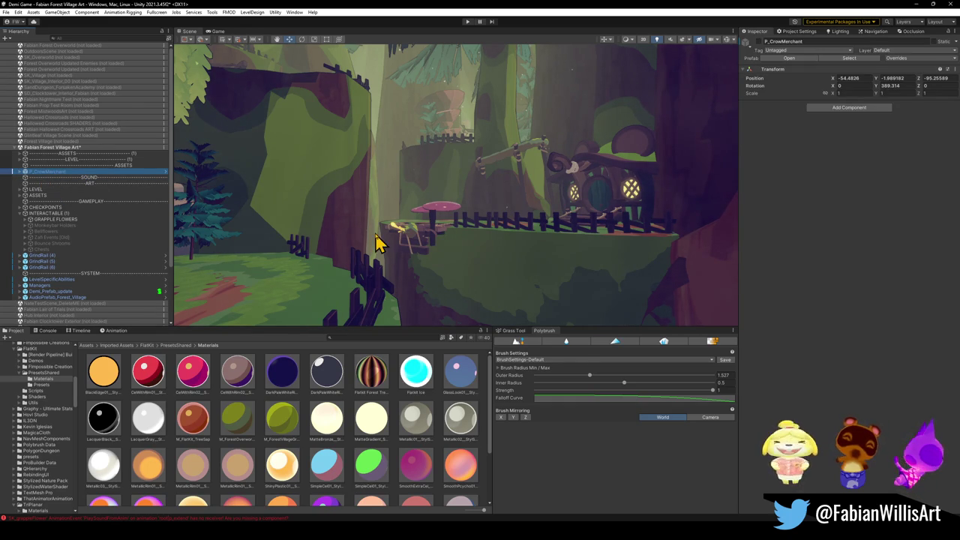
key(Delete)
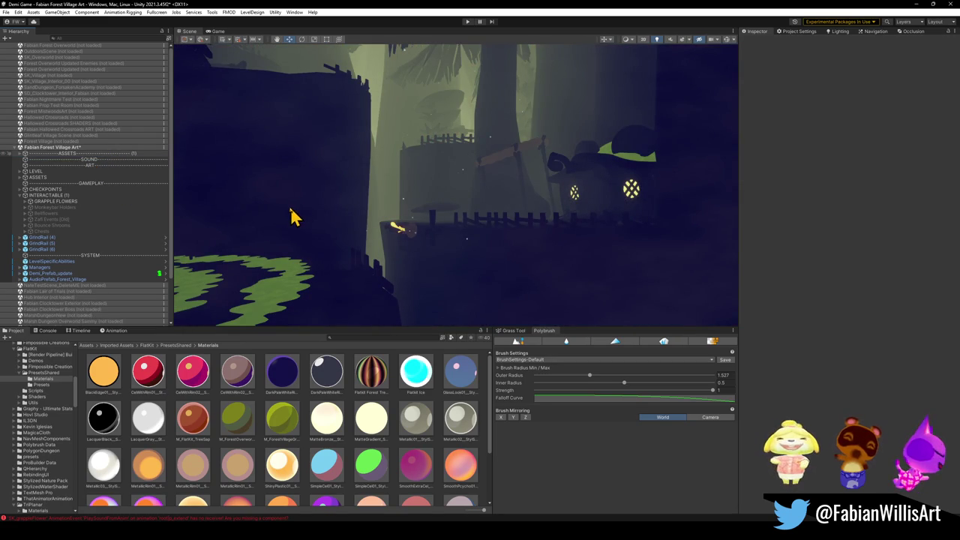
key(ctrl+z)
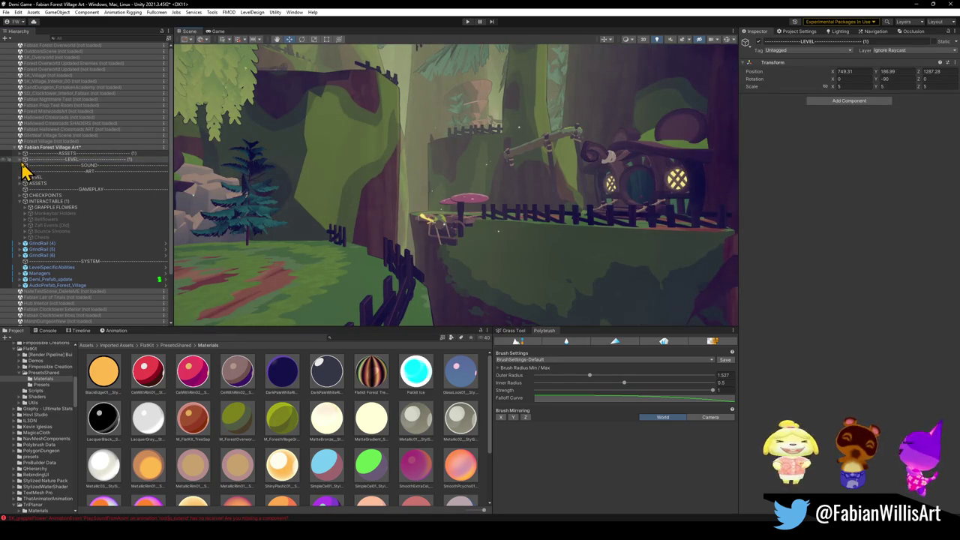
- Reposition the LIGHTS object within the LEVEL group
click(21, 165)
click(53, 166)
mouse_move(57, 176)
mouse_down()
mouse_move(66, 263)
mouse_move(41, 250)
mouse_move(50, 250)
mouse_up()
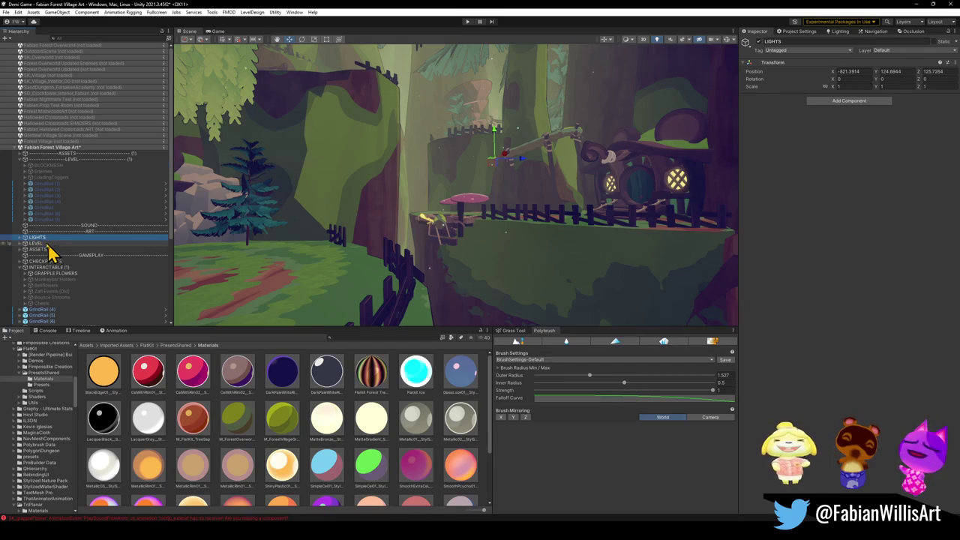
key(Delete)
- Frame the ASSETS group and toggle it off and on to compare its props, leaving it active
click(75, 153)
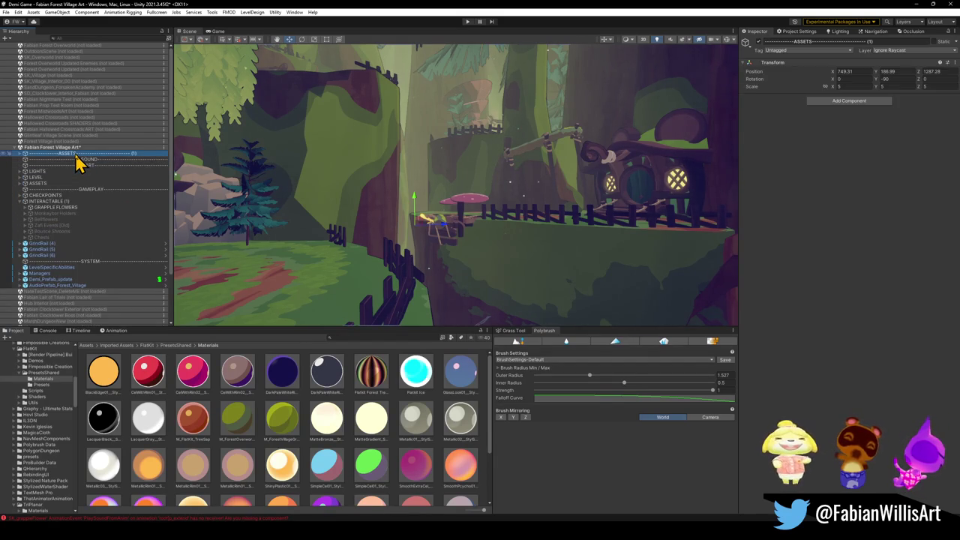
click(21, 155)
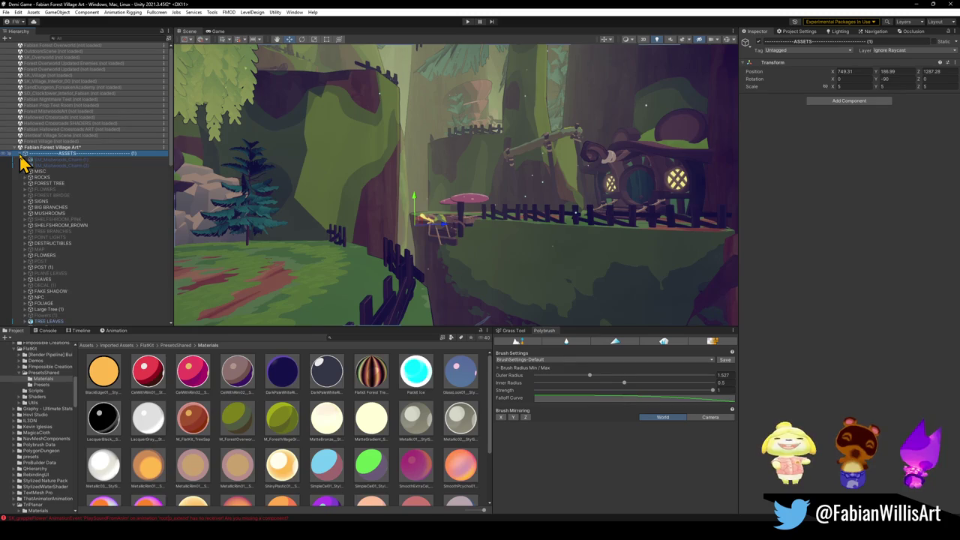
click(21, 154)
click(60, 159)
click(60, 154)
key(f)
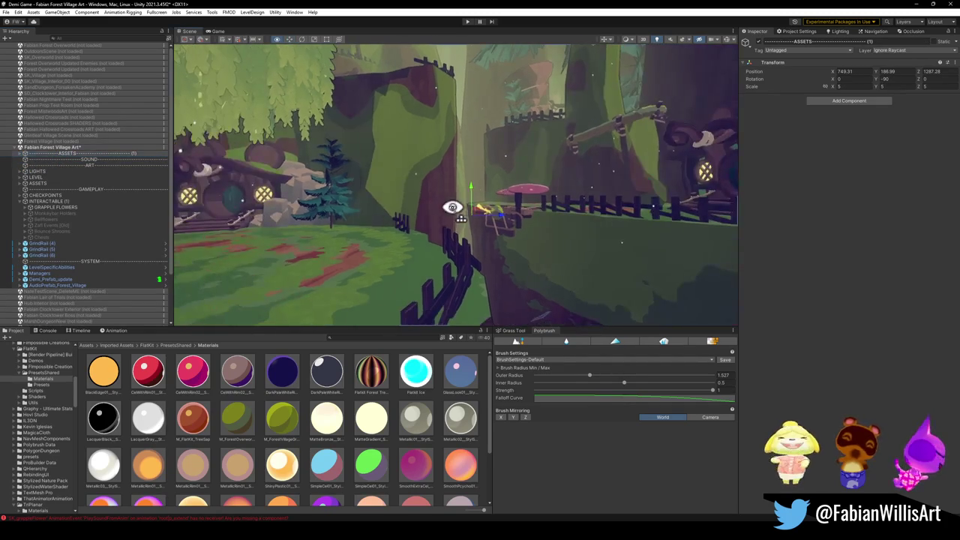
click(760, 44)
mouse_move(480, 150)
mouse_down()
mouse_move(467, 154)
mouse_move(480, 120)
mouse_up()
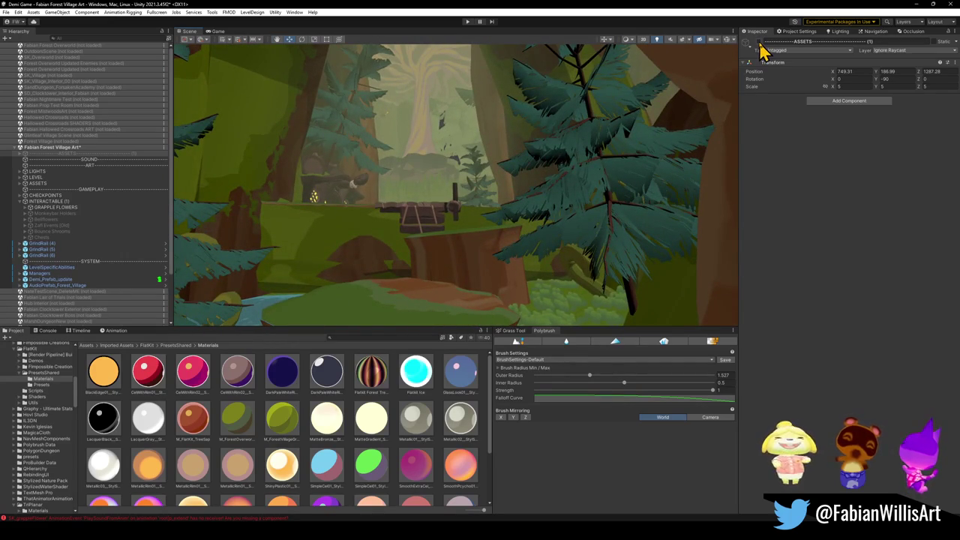
click(759, 42)
click(759, 42)
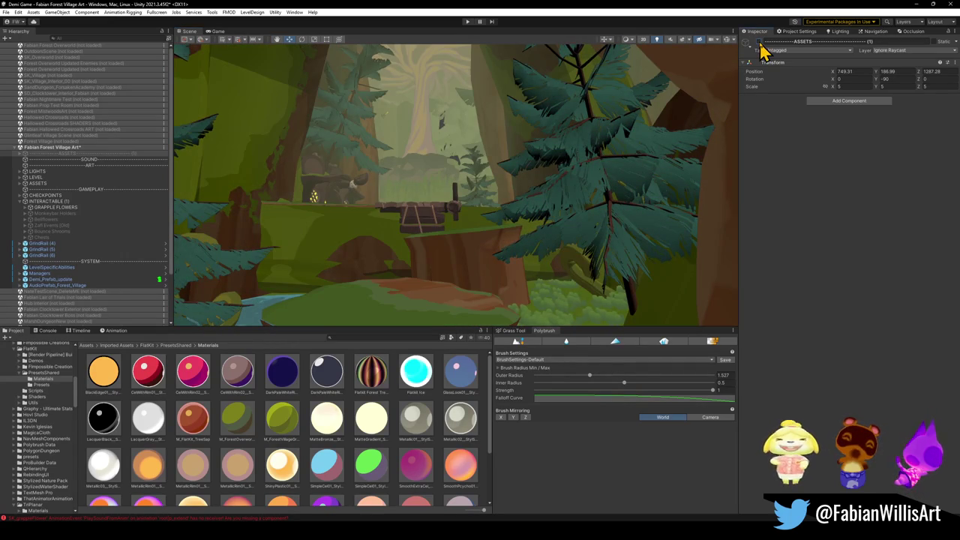
click(758, 42)
- Expand ASSETS to list props like MISC, ROCKS and FOREST TREE, selecting FX_SmokeTrail(Clone)
click(29, 160)
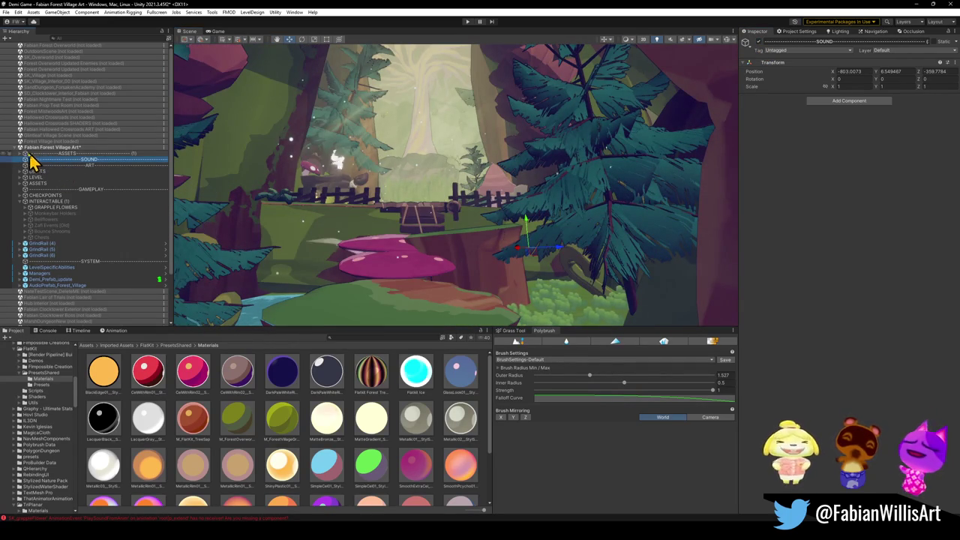
click(23, 159)
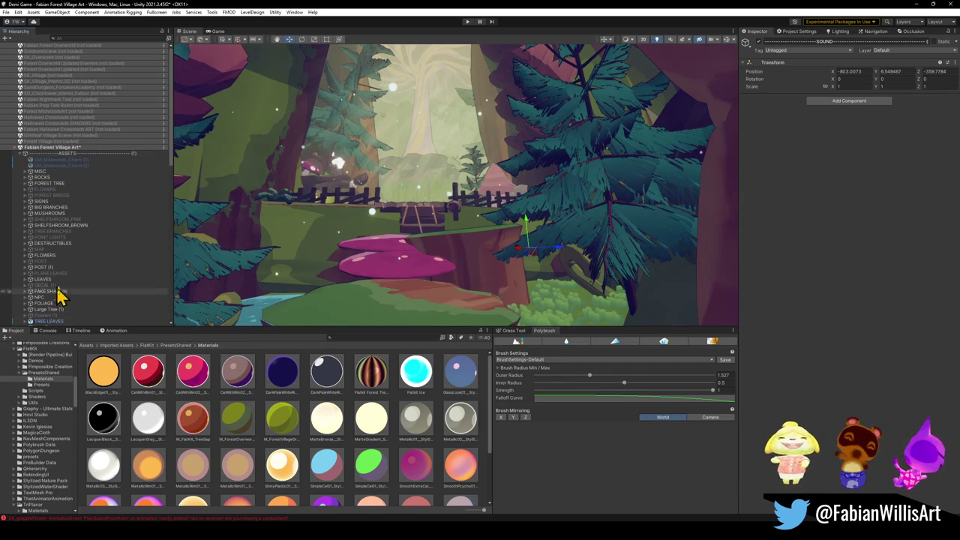
scroll(68, 279, down, 2)
scroll(68, 279, down, 10)
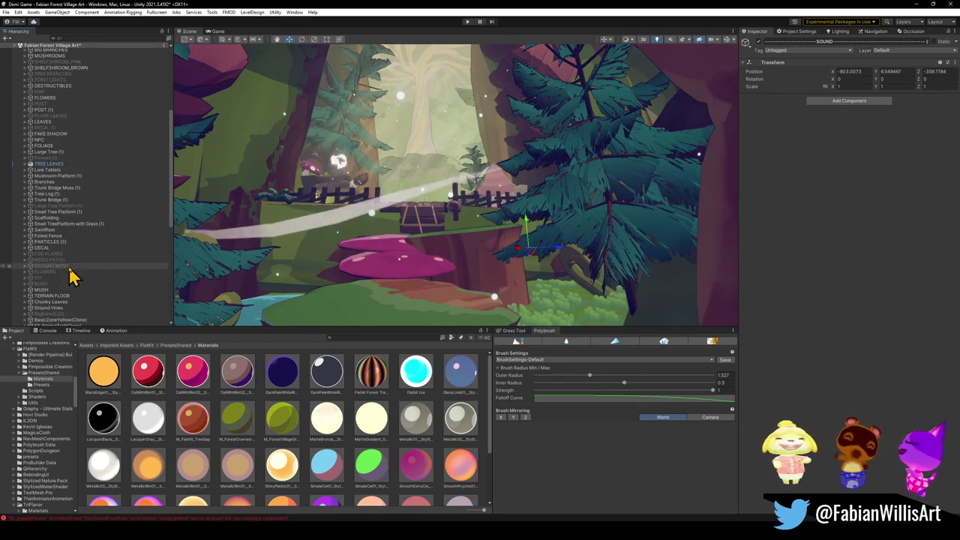
click(90, 236)
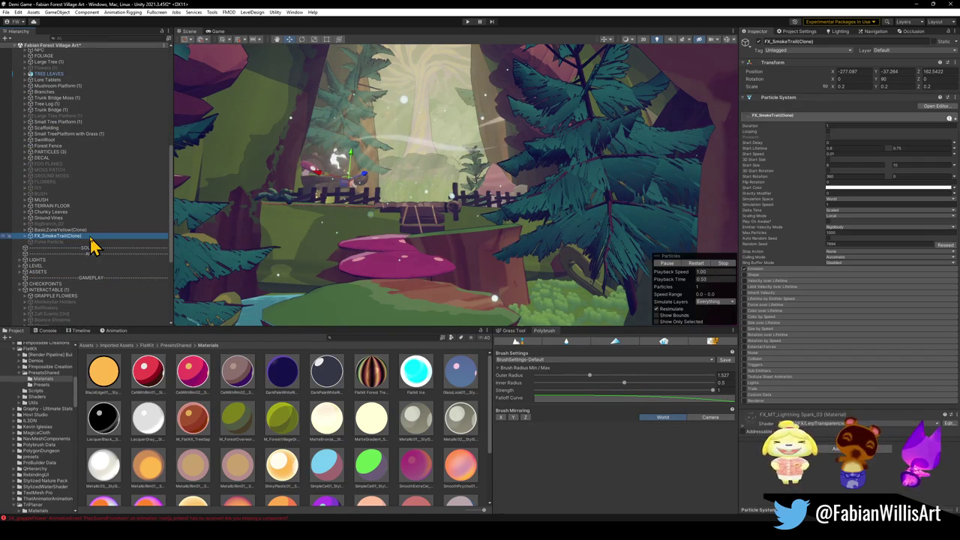
- Select the Pulse Particle effect and play its preview near the big tree
click(182, 260)
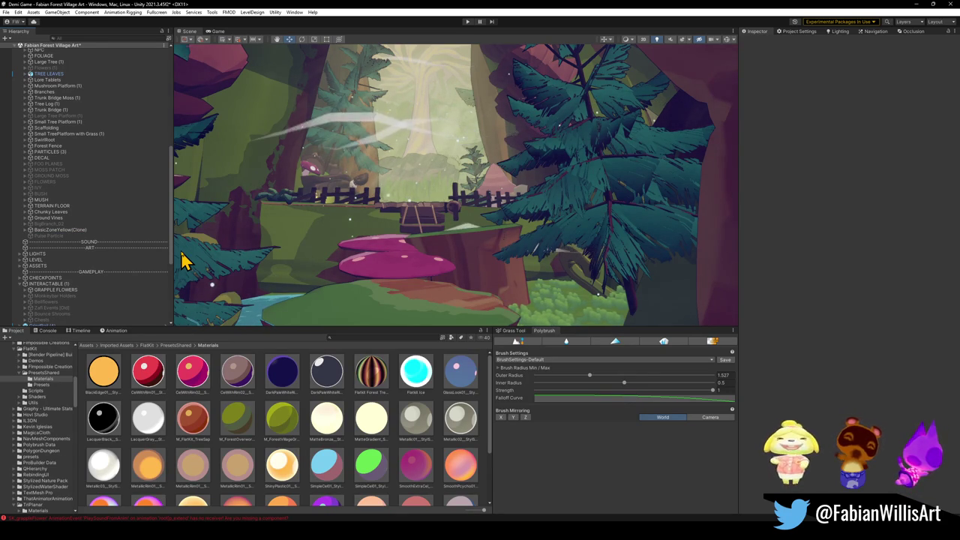
click(65, 236)
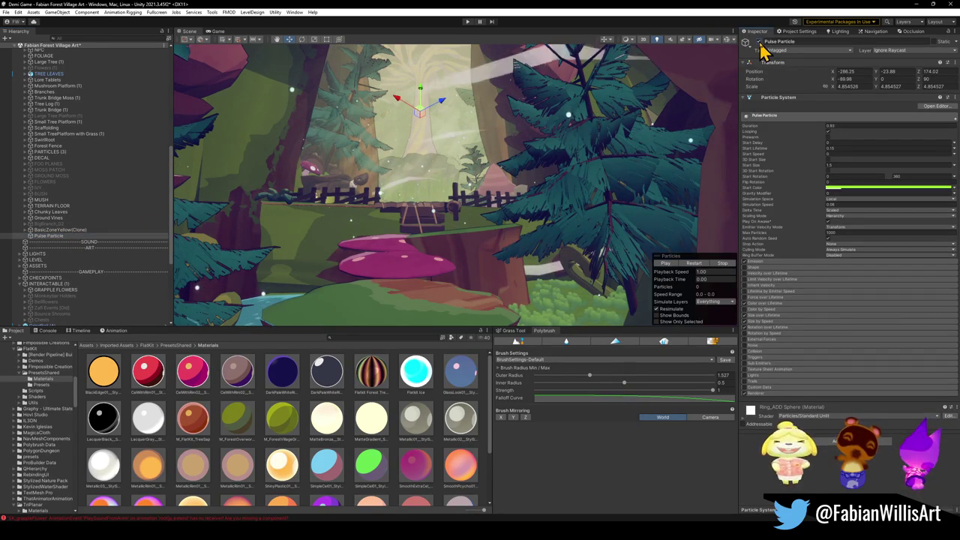
click(670, 266)
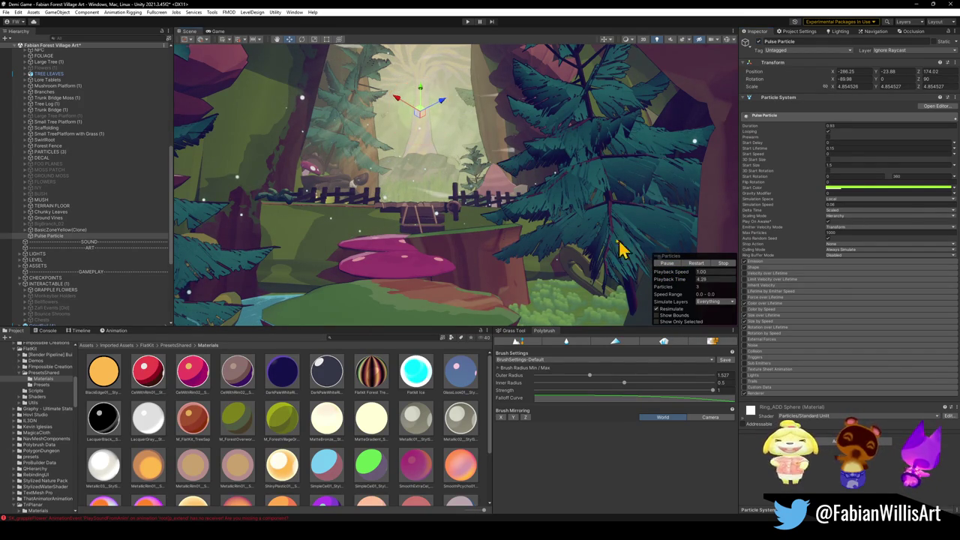
mouse_move(551, 155)
mouse_down()
mouse_move(542, 220)
mouse_move(515, 182)
mouse_up()
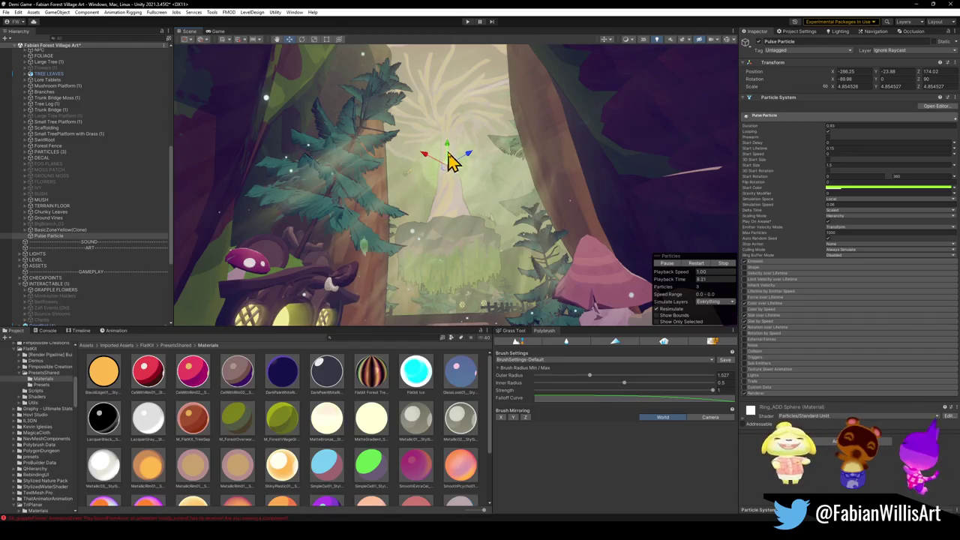
- Scale the Pulse Particle up to about 10.6 and raise it slightly
key(r)
mouse_move(447, 124)
mouse_down()
mouse_move(475, 128)
mouse_move(465, 124)
mouse_move(479, 142)
mouse_up()
mouse_move(510, 177)
mouse_down()
mouse_move(505, 191)
mouse_move(509, 183)
mouse_move(463, 148)
mouse_up()
key(r)
drag(471, 137, 468, 139)
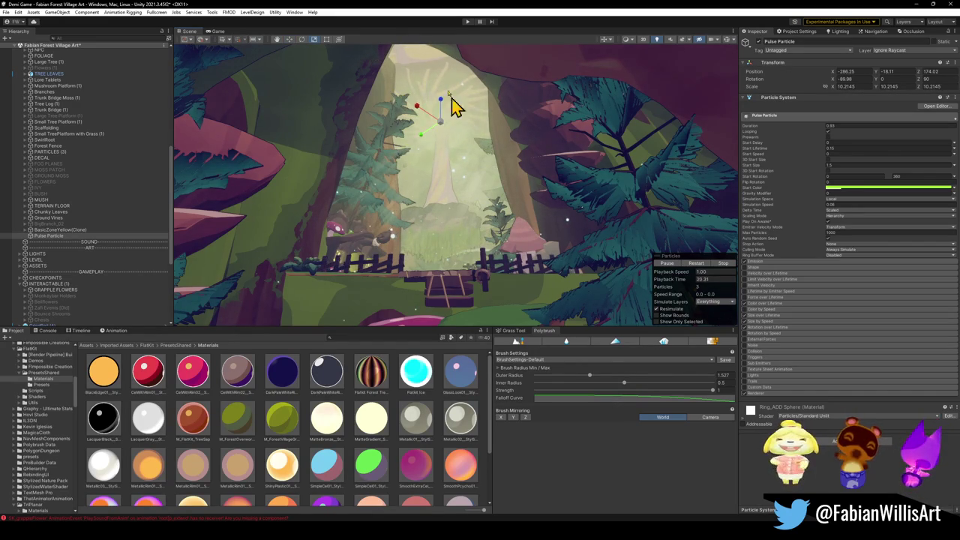
key(w)
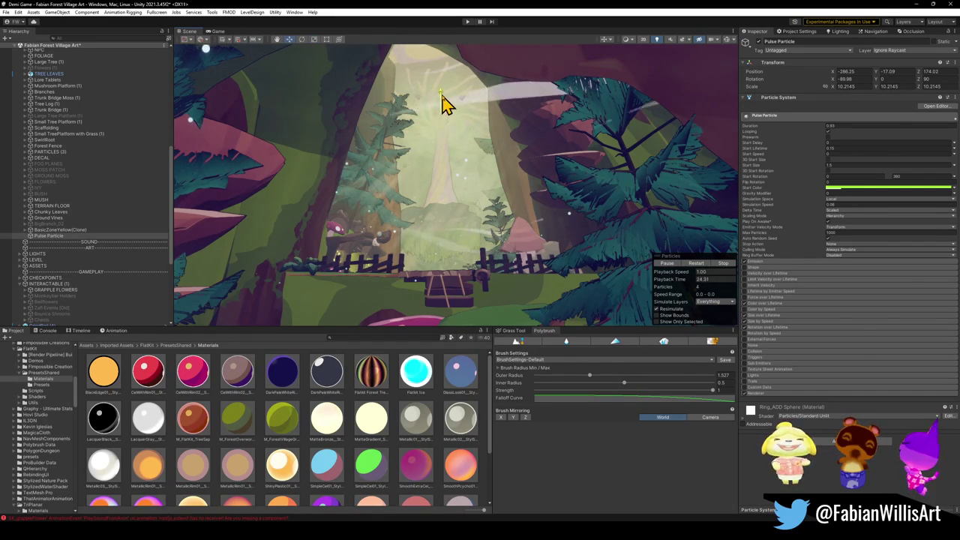
drag(472, 117, 447, 123)
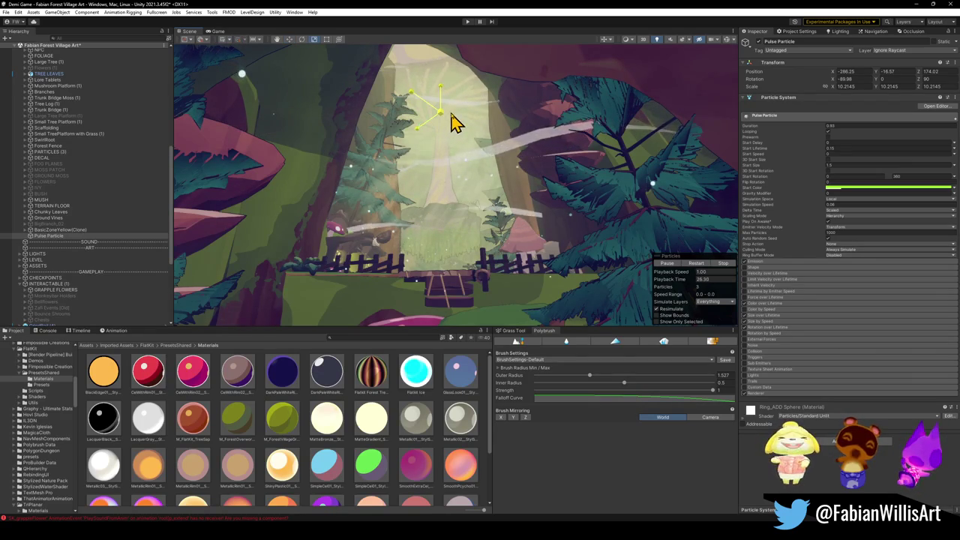
key(q)
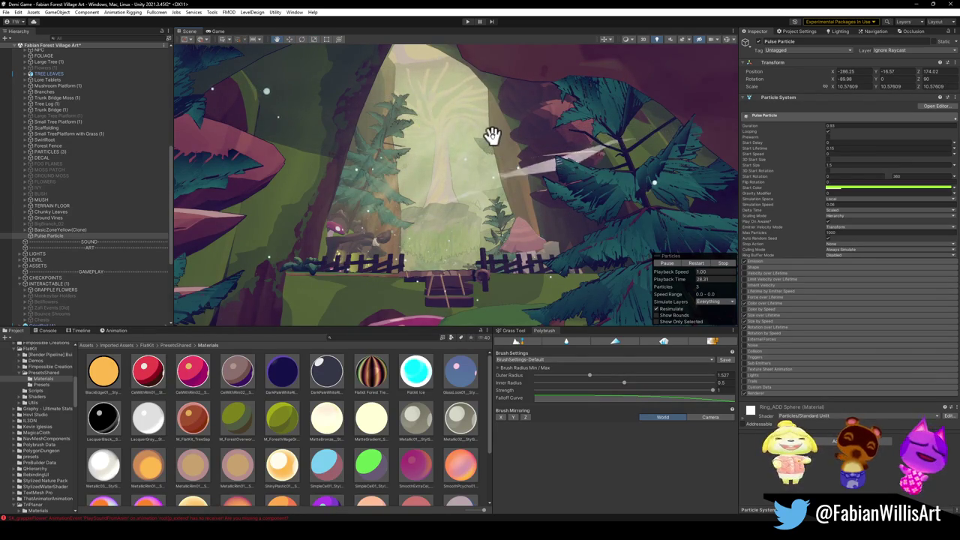
- Set the Pulse Particle's Simulation Speed to 0.03
click(834, 204)
text(0.05)
key(BackSpace)
text(2)
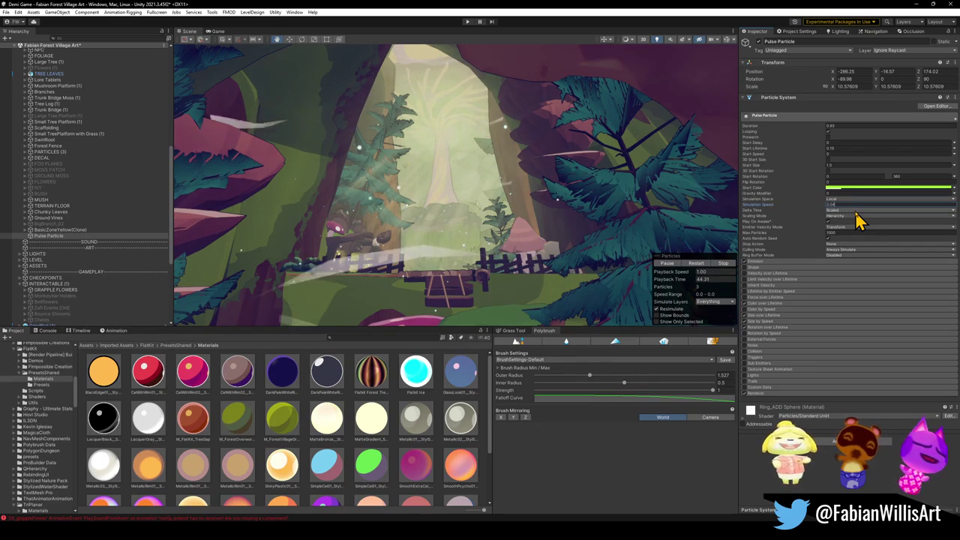
key(BackSpace)
text(3)
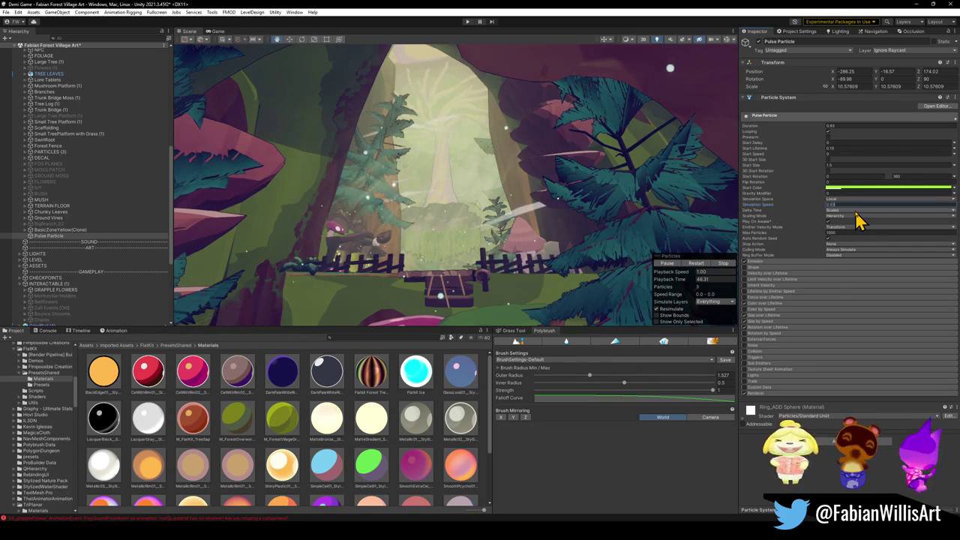
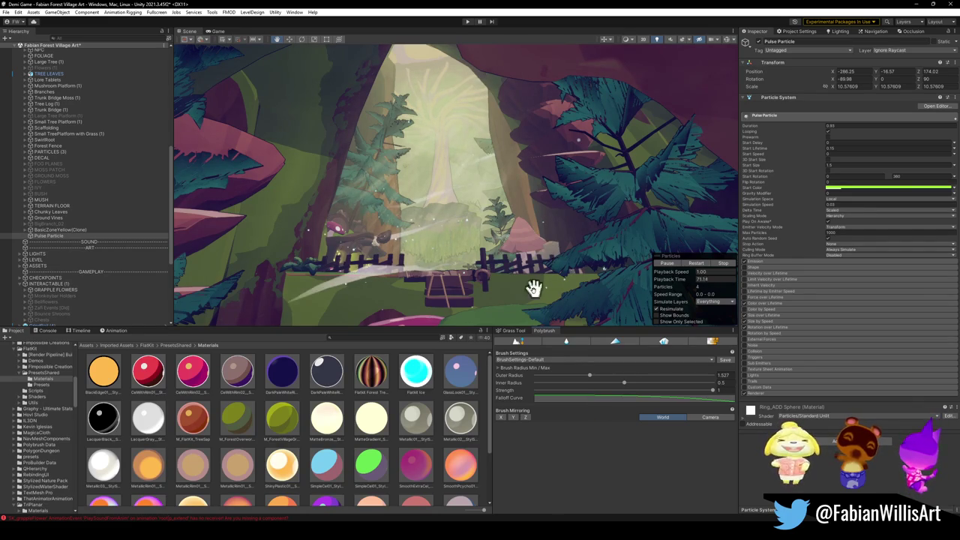
- Fly the Scene camera into the forest to frame the fence and bridge, then deselect the Pulse Particle
drag(587, 251, 585, 249)
key(w)
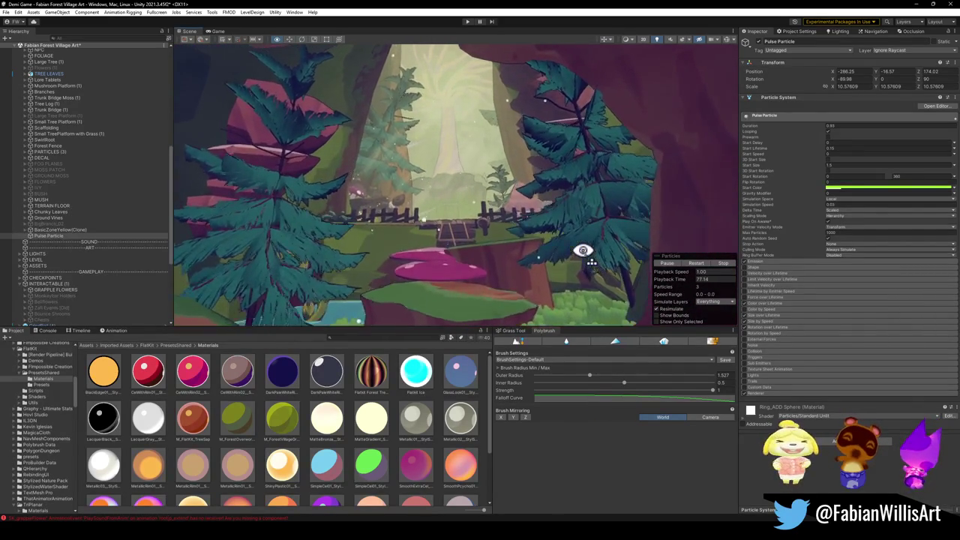
scroll(590, 256, down, 3)
scroll(589, 256, down, 5)
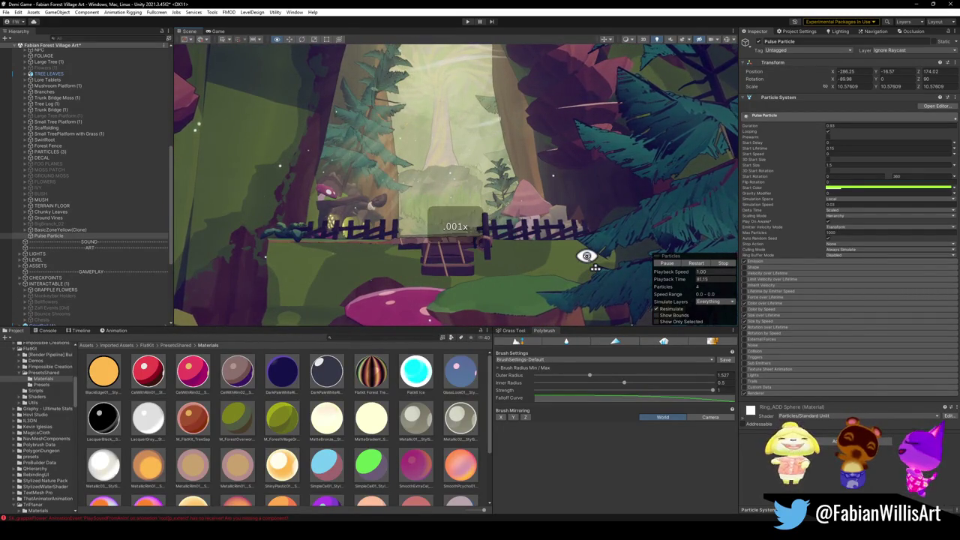
scroll(585, 260, up, 5)
scroll(586, 262, down, 2)
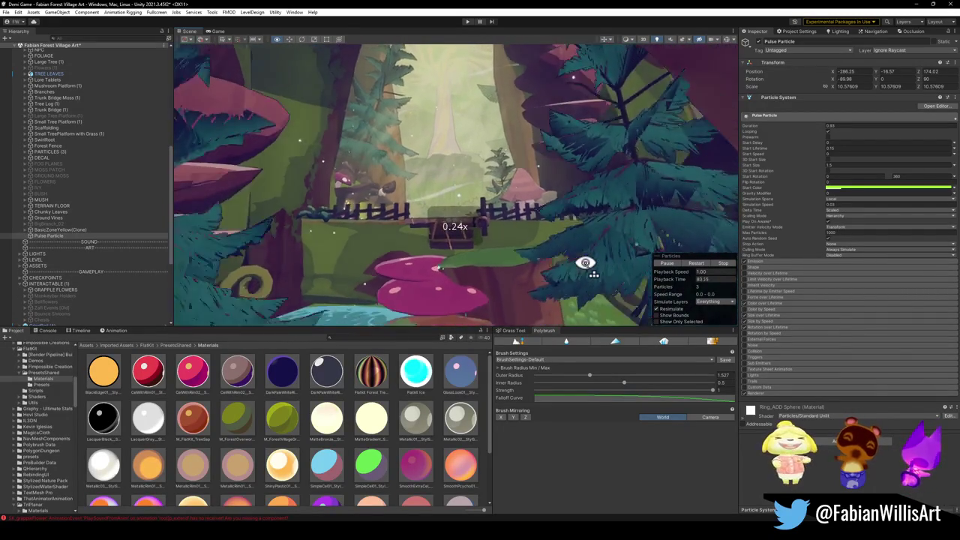
key(w)
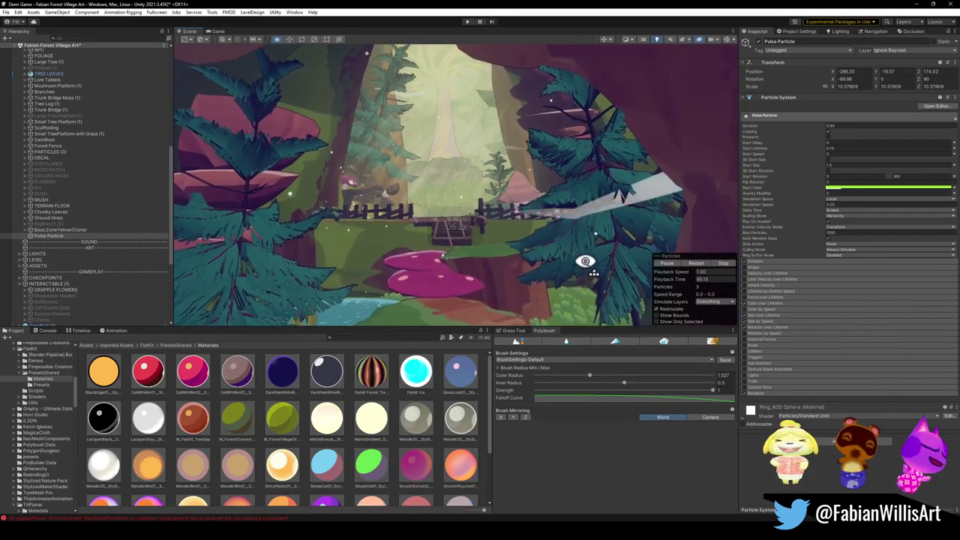
key(s)
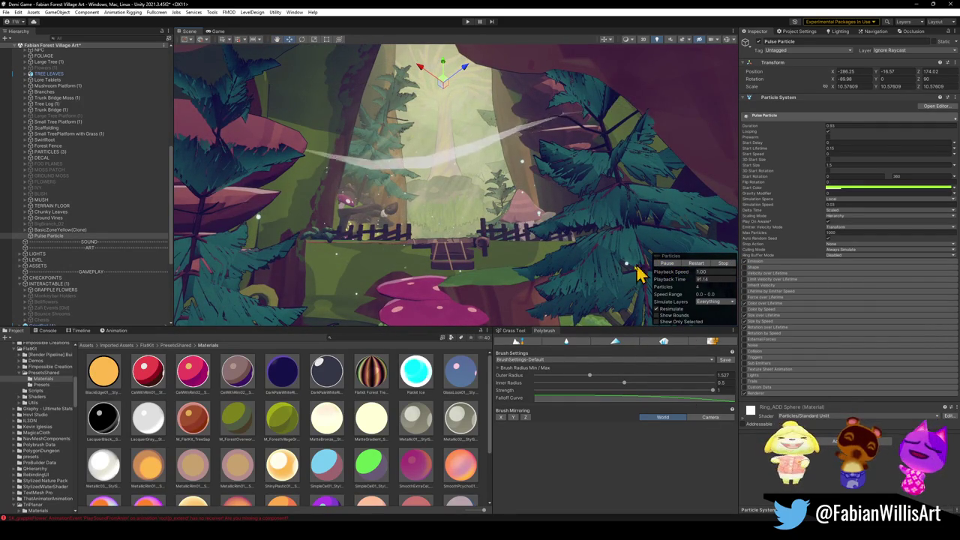
click(439, 454)
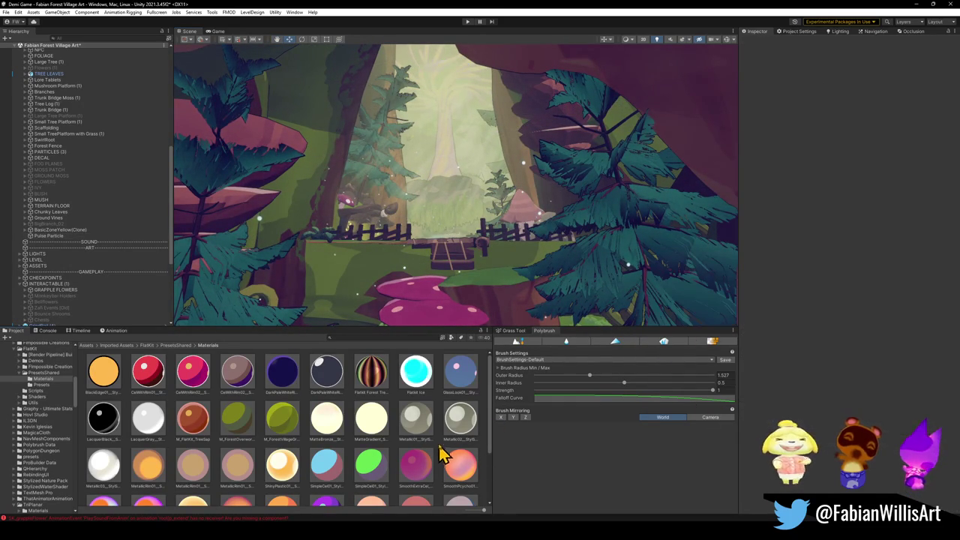
- Fly the Scene camera forward toward the fence and adjust the scene camera speed settings
key(w)
key(w)
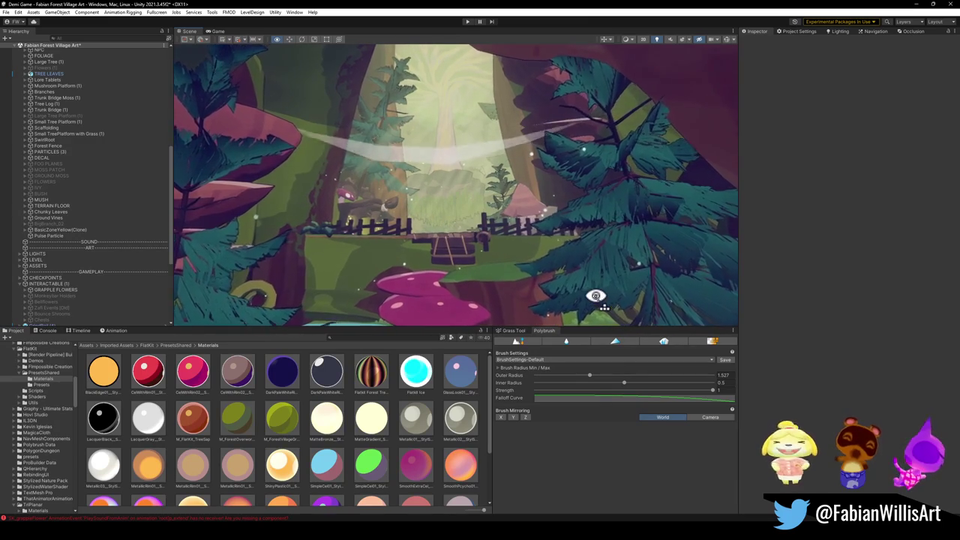
key(w)
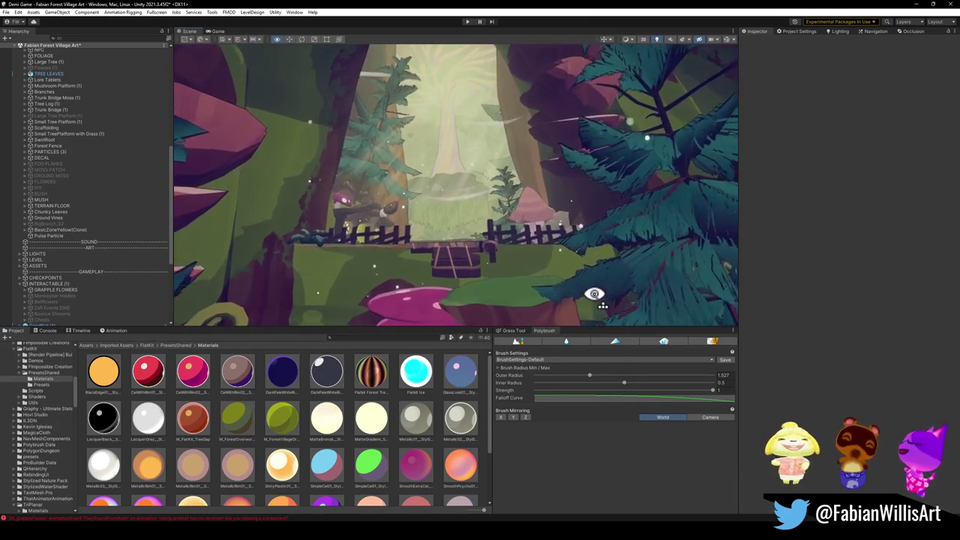
key(w)
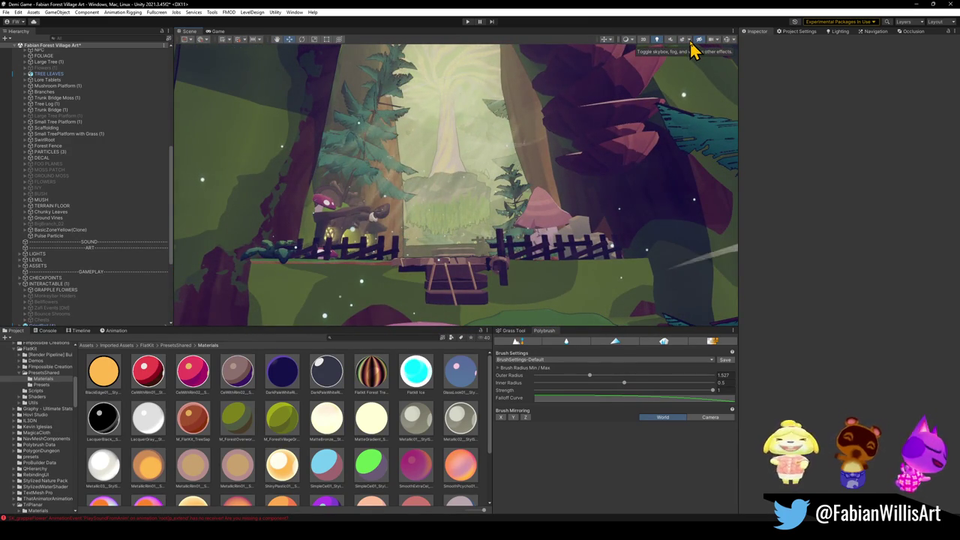
click(722, 42)
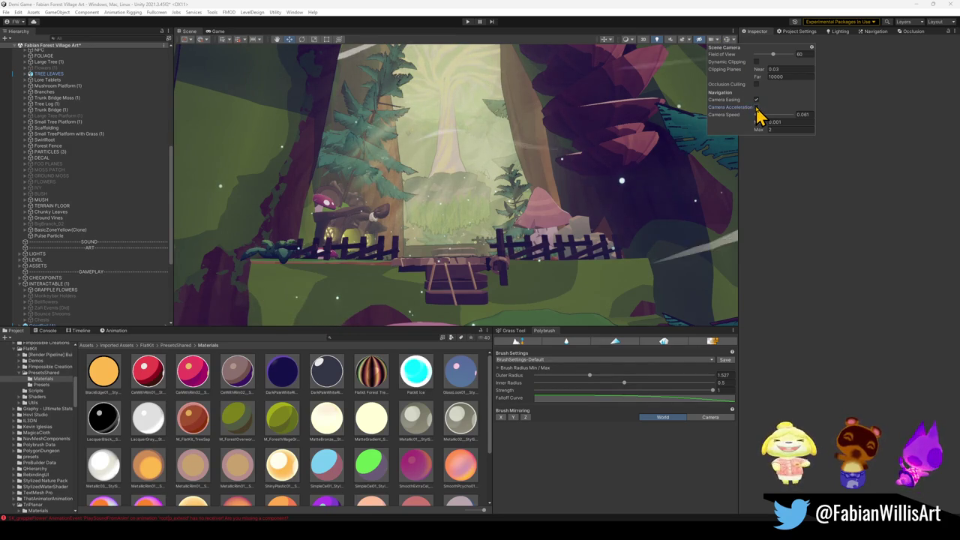
- Frame the forest clearing past the bridge and pines, then run the game fullscreen in Play mode
right_click(574, 169)
key(w)
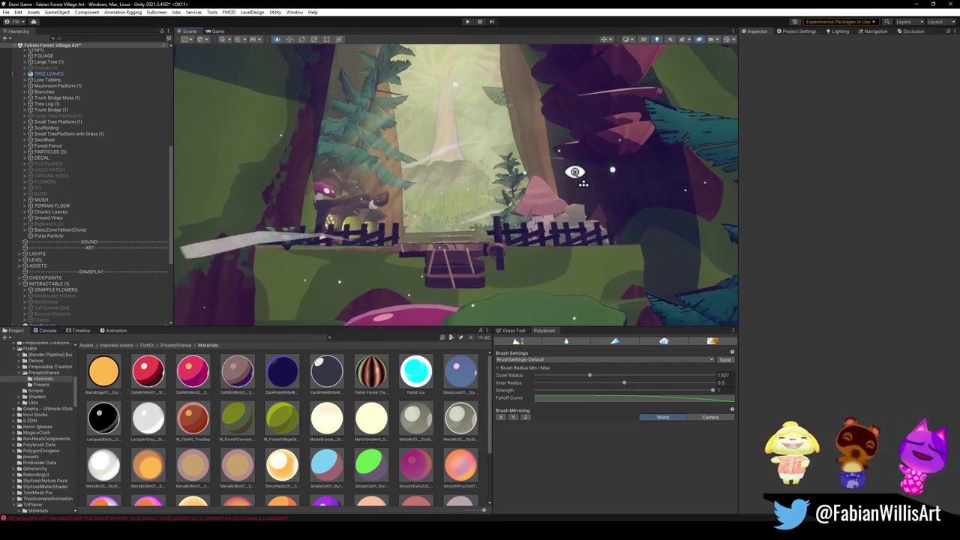
scroll(575, 172, down, 3)
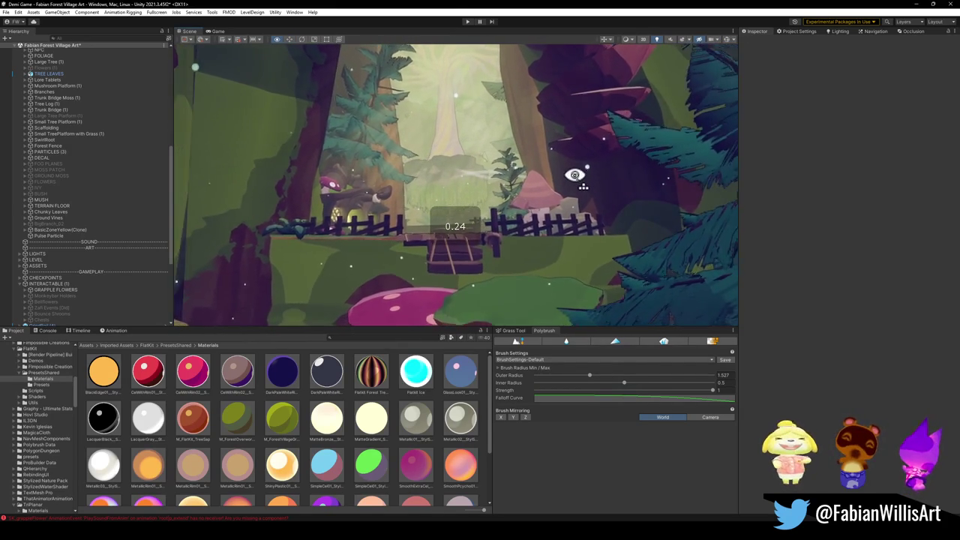
key(w)
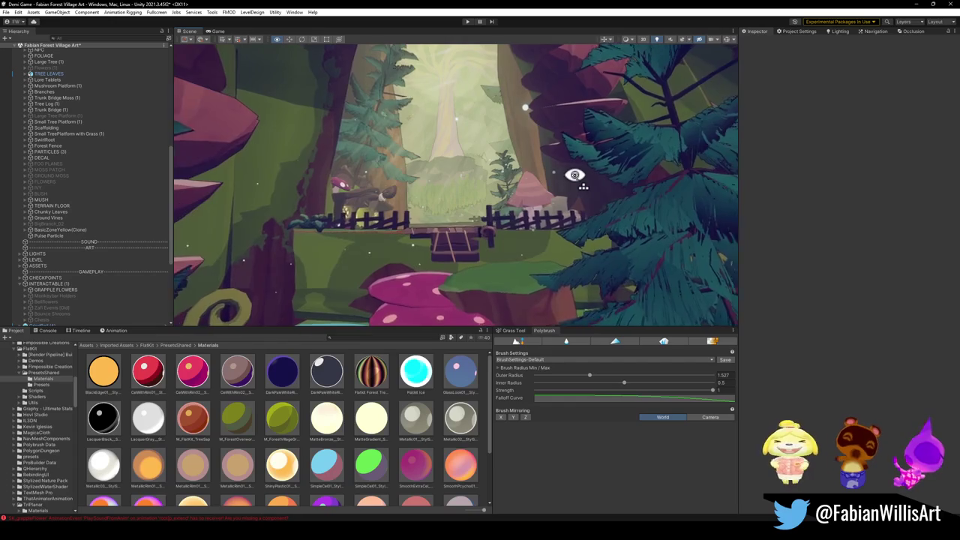
key(w)
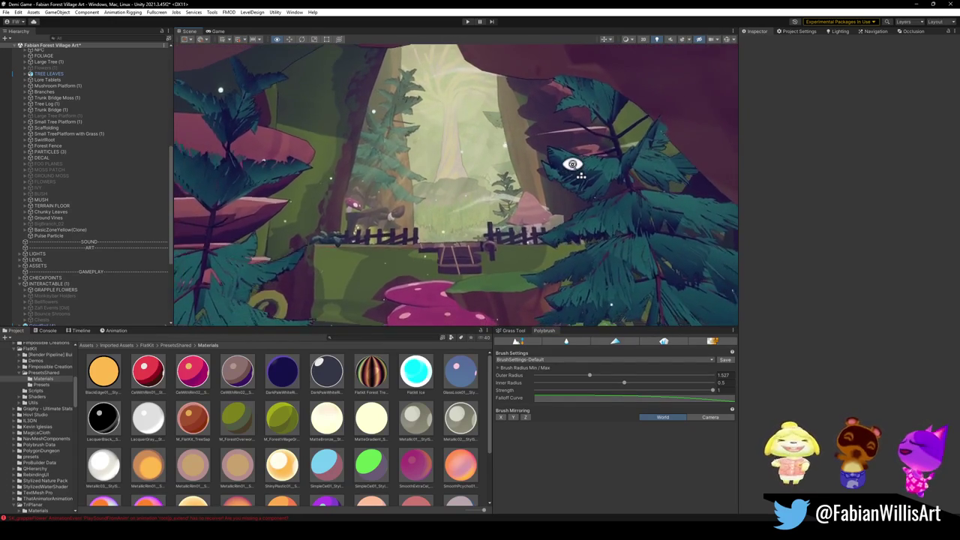
key(s)
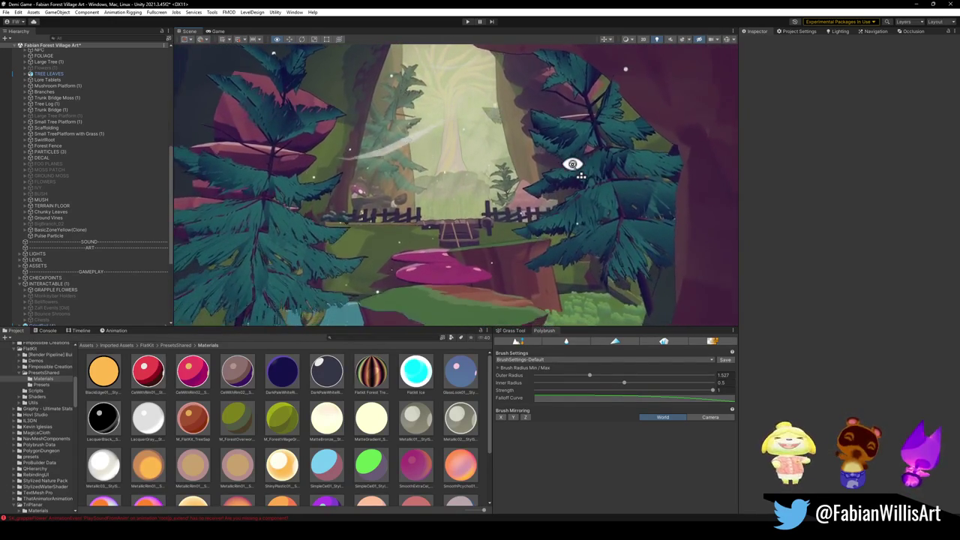
key(s)
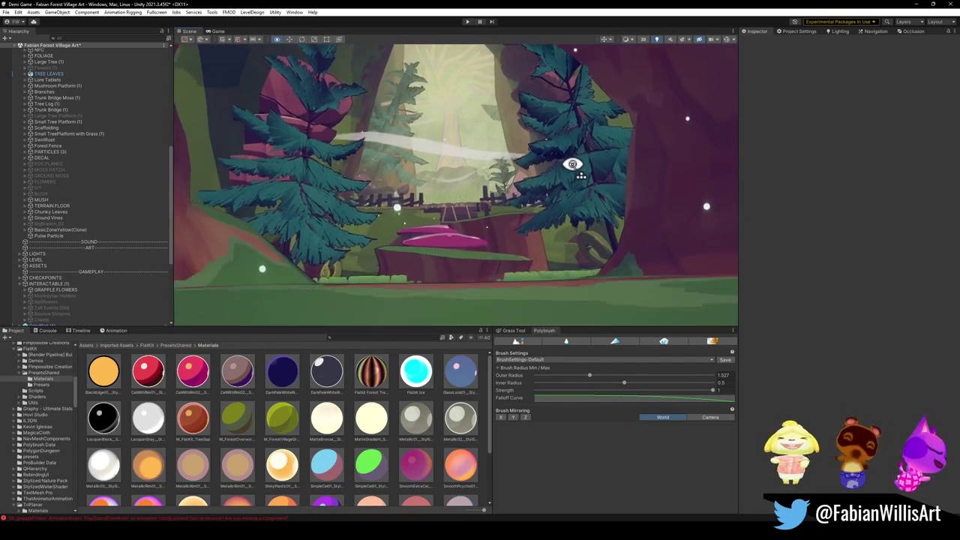
key(s)
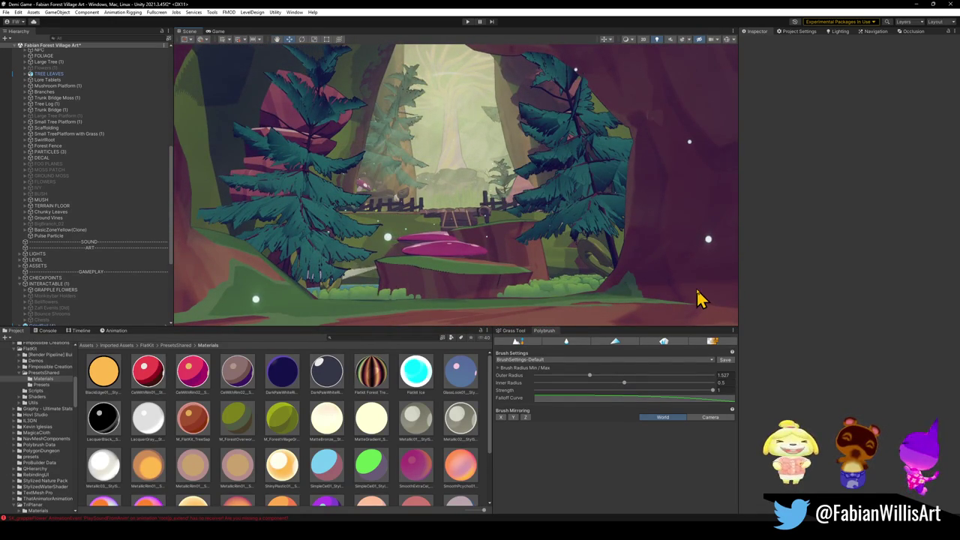
key(ctrl+p)
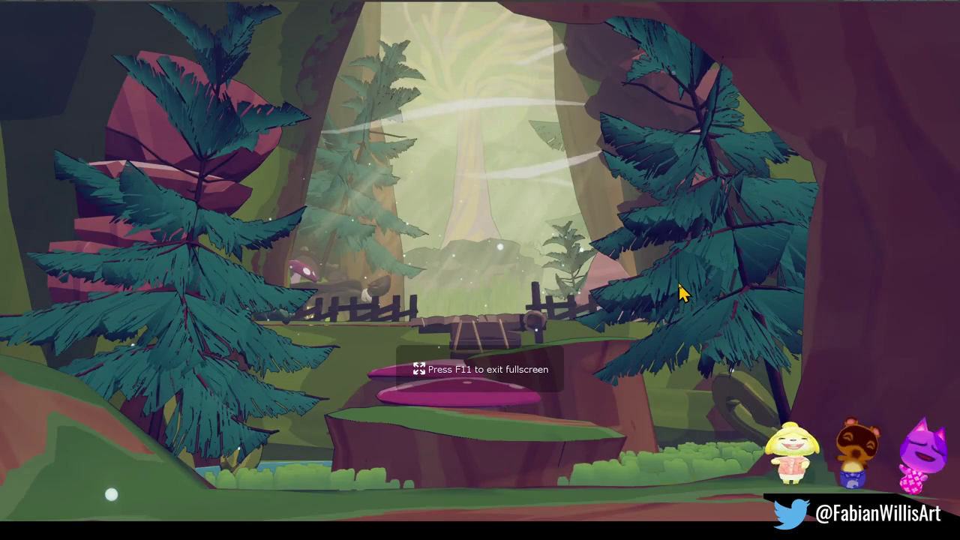
- Dismiss the screen capture overlay, pull the game camera back to show the bridge, then reopen the overlay
key(super+shift+s)
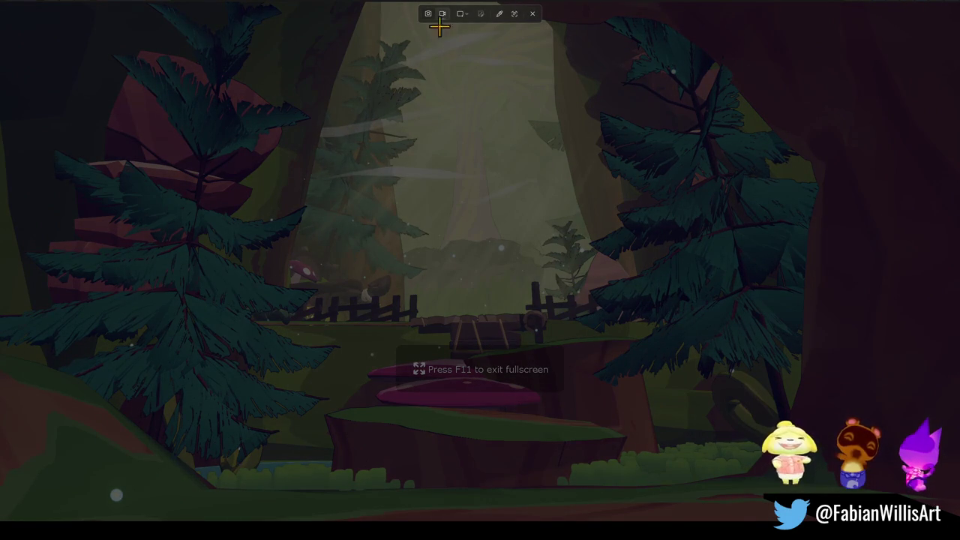
key(Escape)
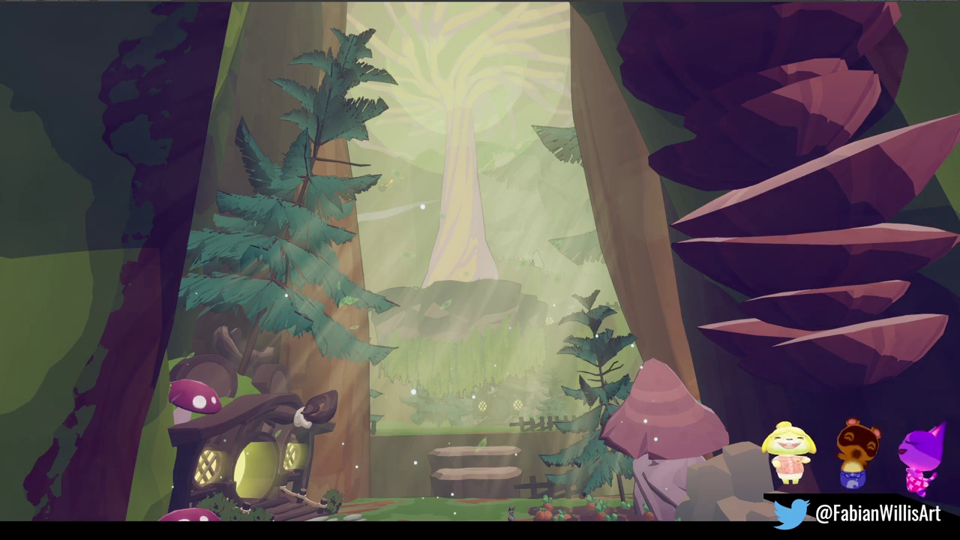
key(s)
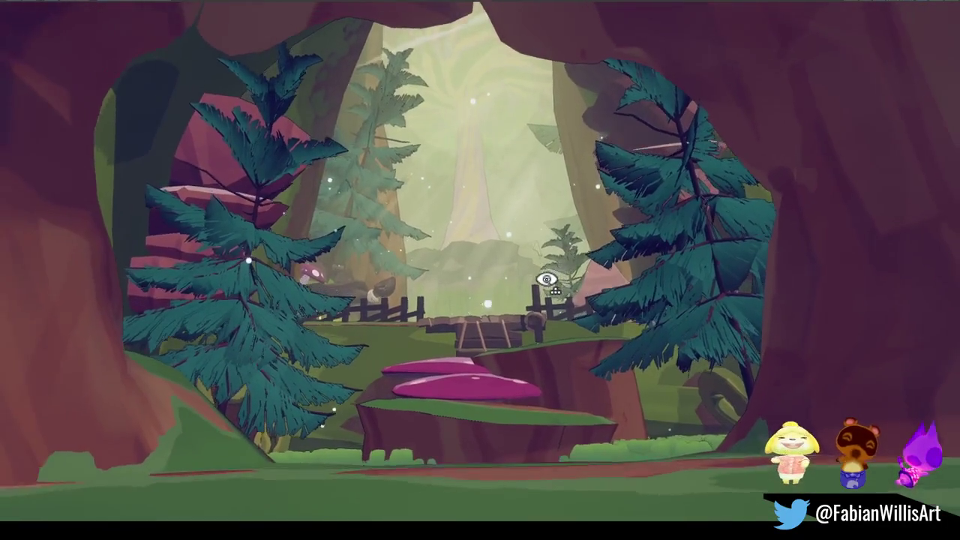
key(super+shift+s)
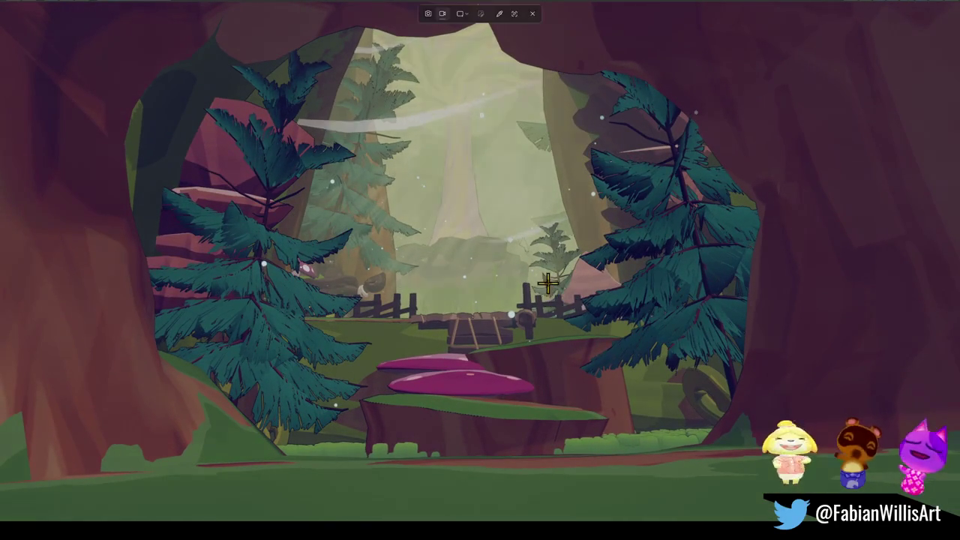
- Set Snipping Tool to record a single Window and start recording the forest game
click(459, 15)
click(474, 15)
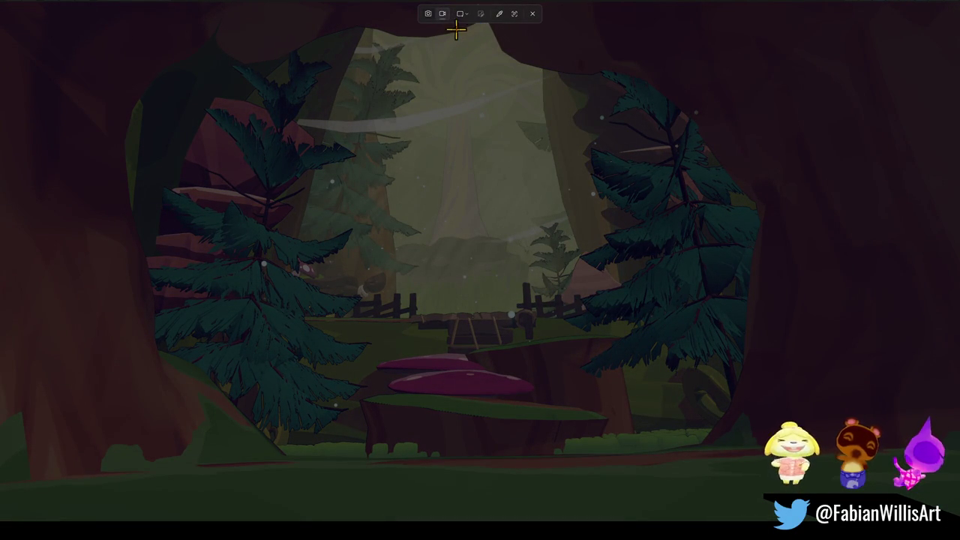
click(461, 15)
click(474, 30)
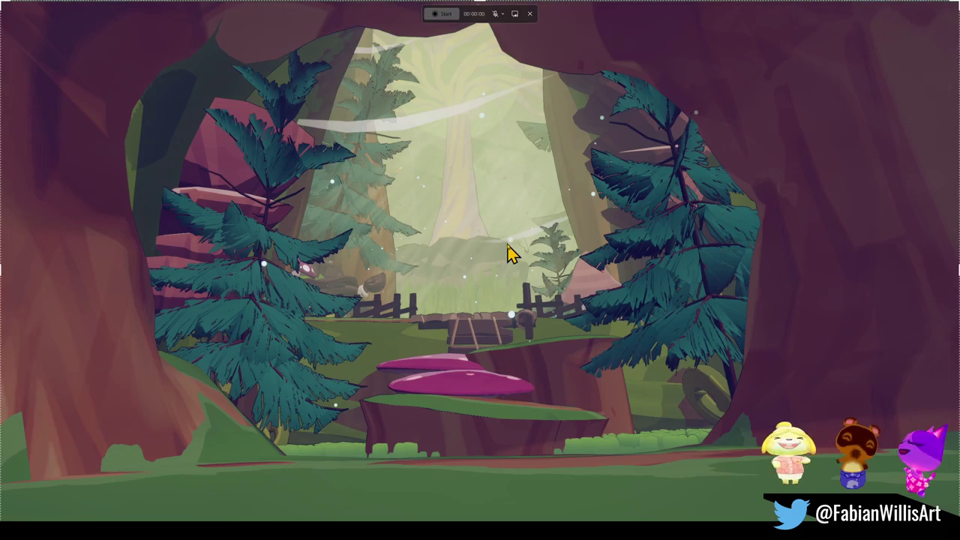
click(442, 14)
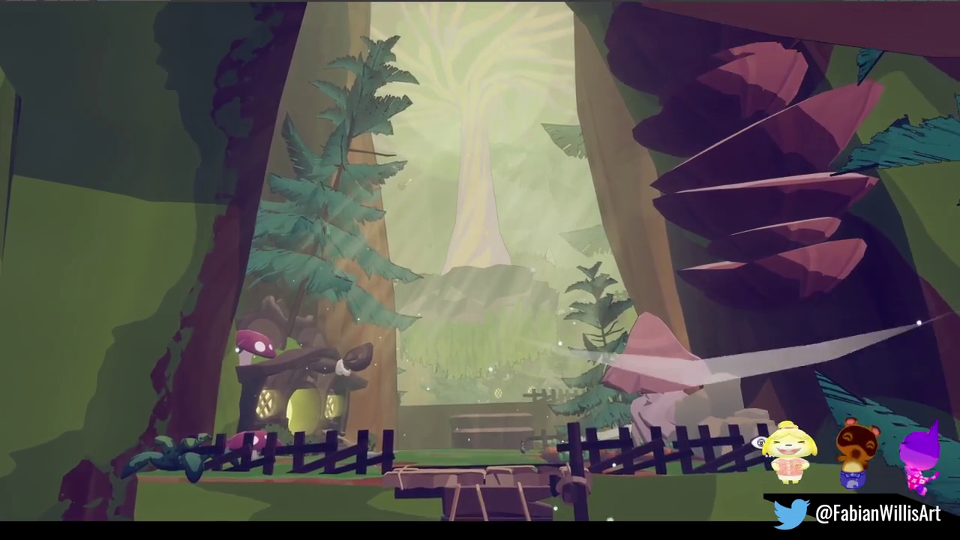
click(456, 21)
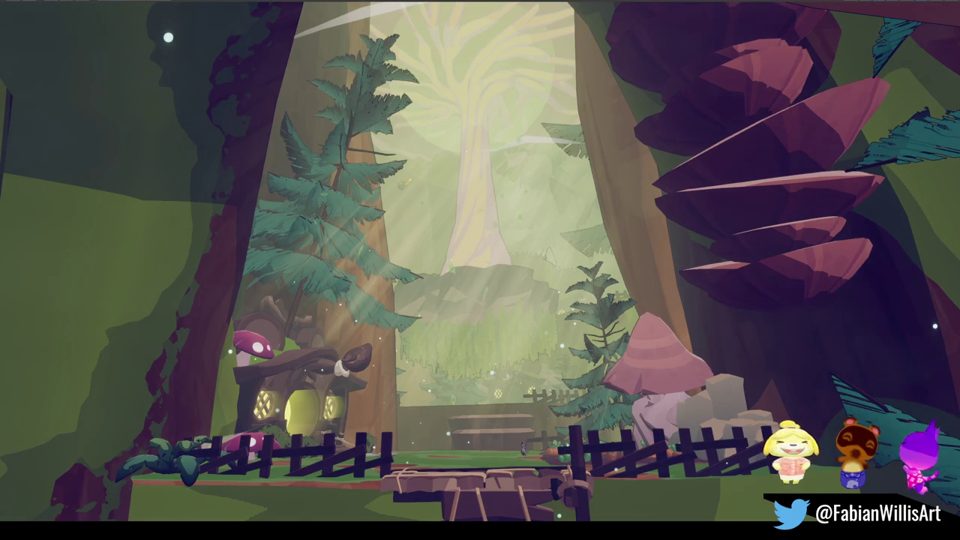
- Select the wind-streak particle effect in the Scene view to preview it
click(551, 302)
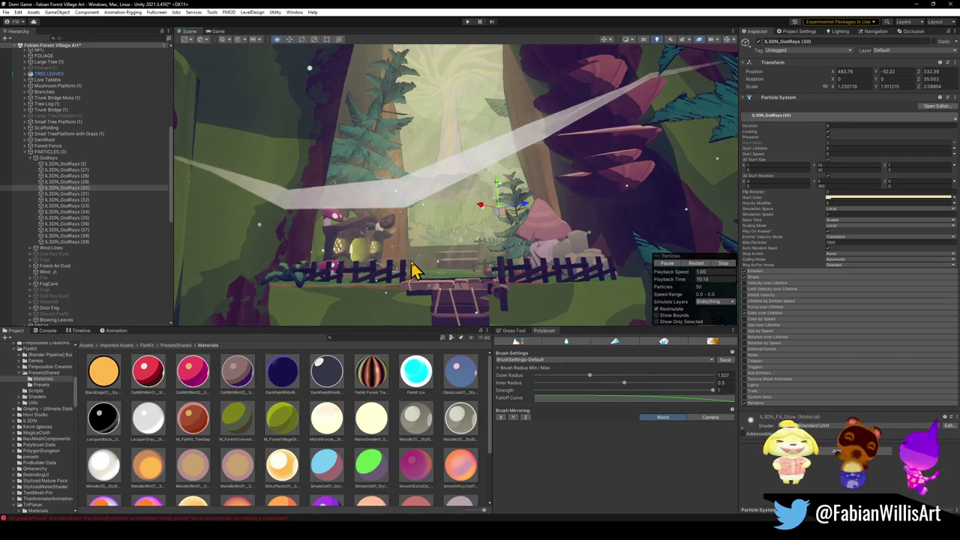
- From IL3DN_GodRays (35), select all and collapse the Hierarchy to top level, then select CHECKPOINTS
click(90, 218)
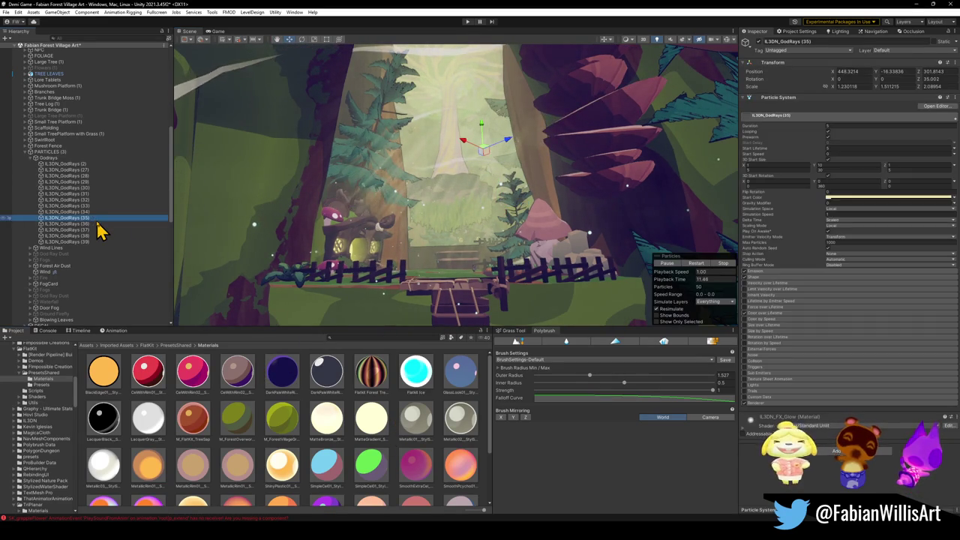
key(ctrl+a)
key(Left)
click(63, 195)
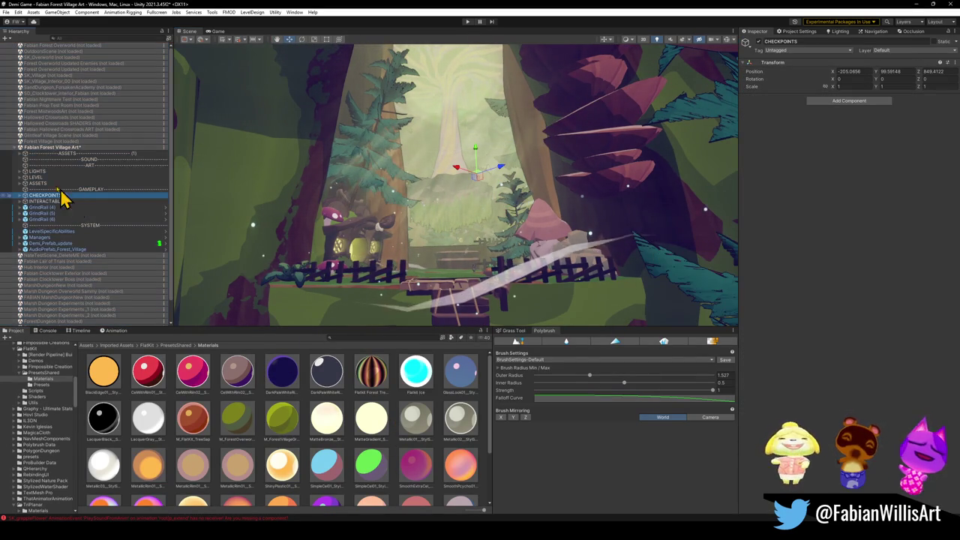
- Open ASSETS and delete the MISC group with its SM_Mistwoods_Charm
click(22, 155)
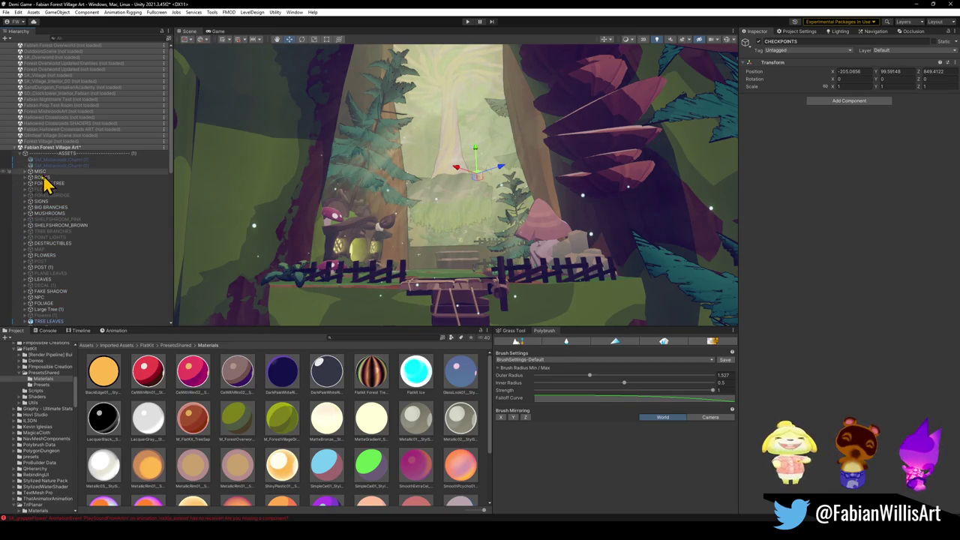
click(25, 172)
click(60, 173)
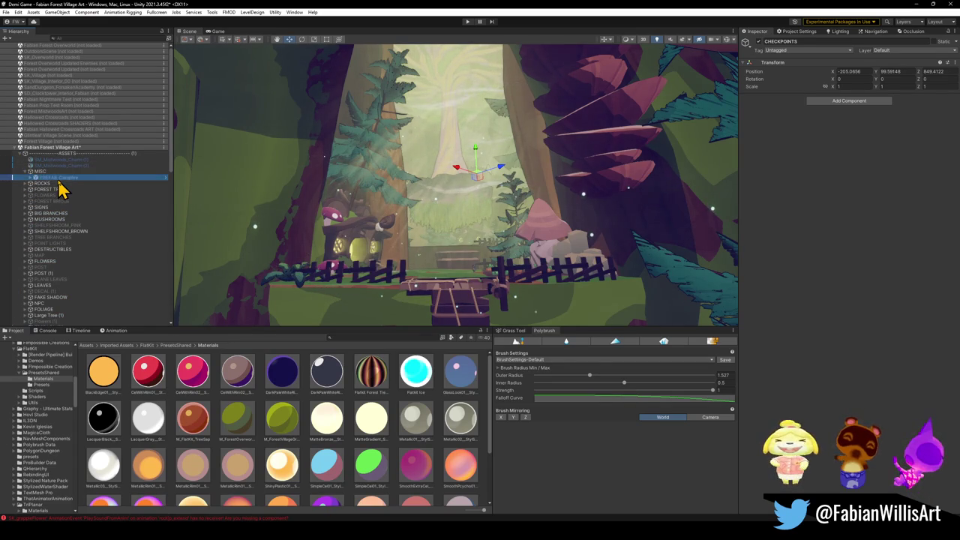
double_click(75, 178)
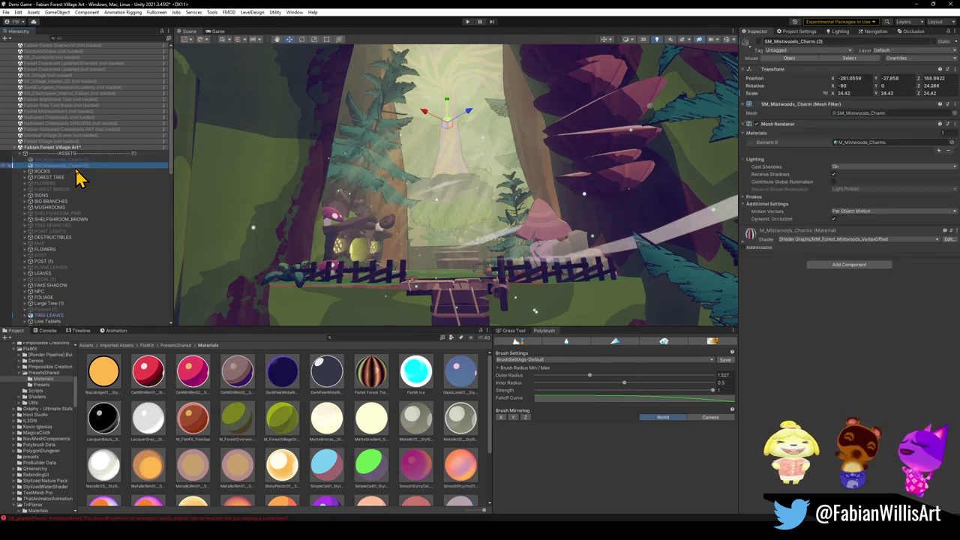
key(Delete)
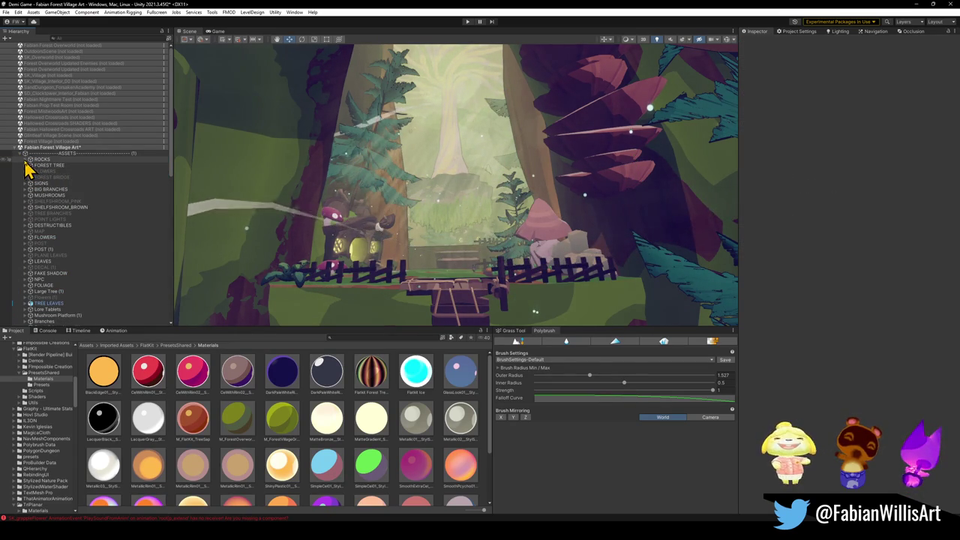
- Check ROCKS, then toggle and inspect FOREST TREE before deleting it
click(27, 165)
click(42, 160)
click(25, 159)
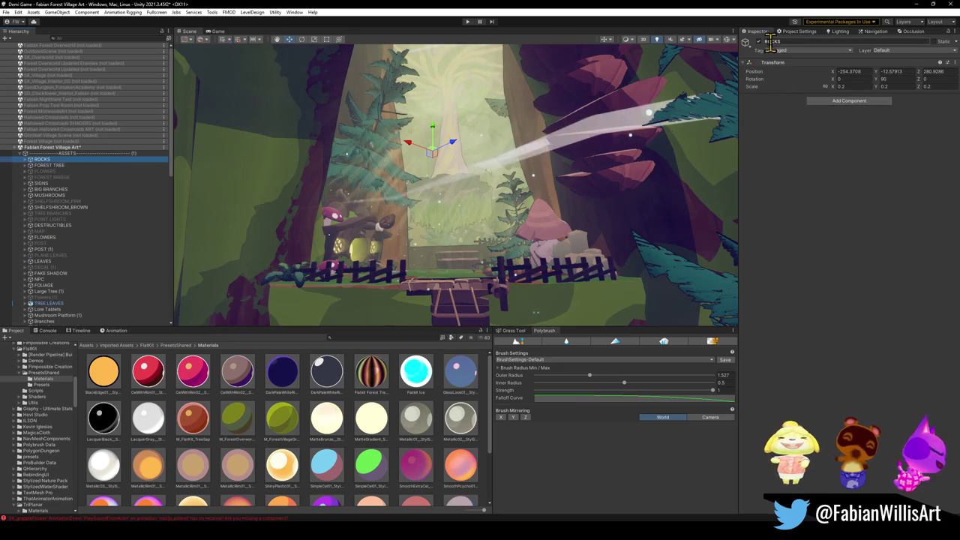
click(34, 167)
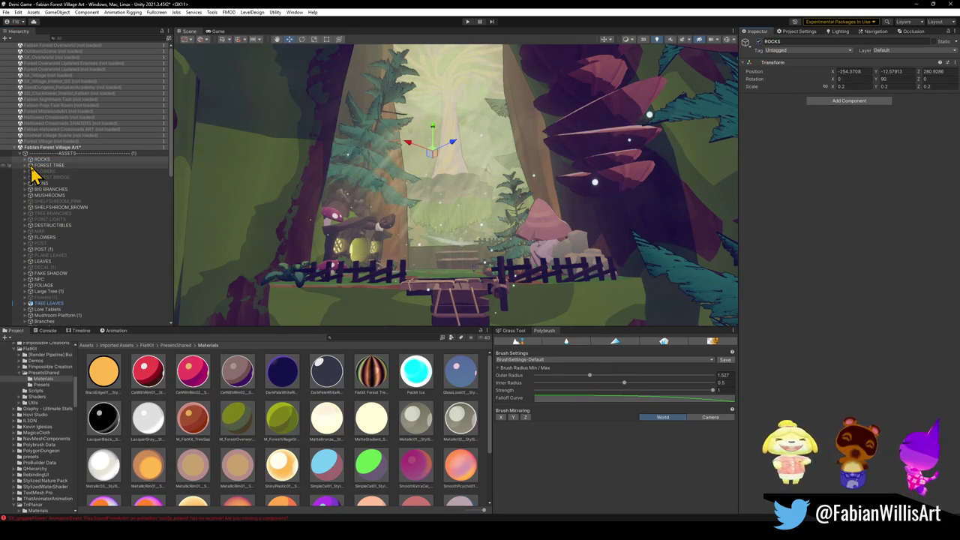
click(758, 42)
click(758, 42)
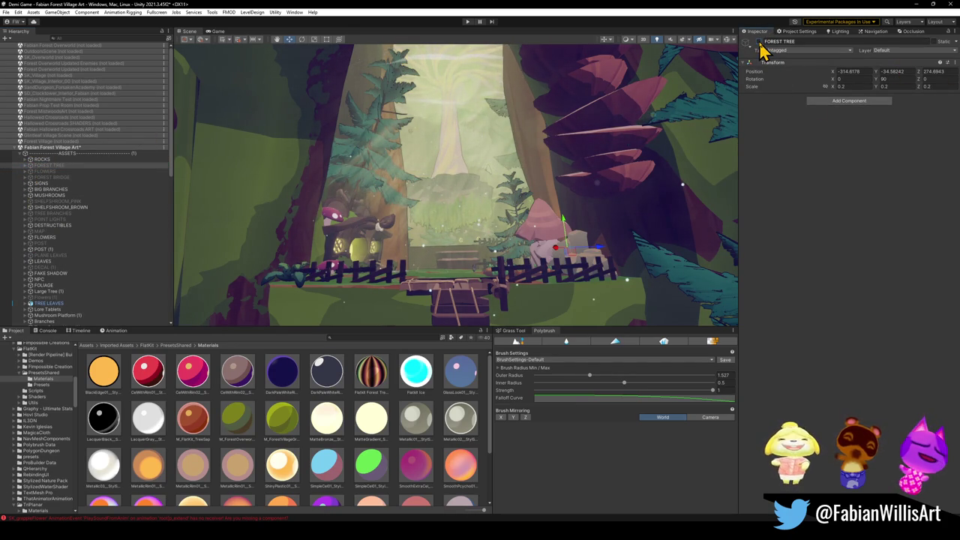
click(25, 166)
key(Delete)
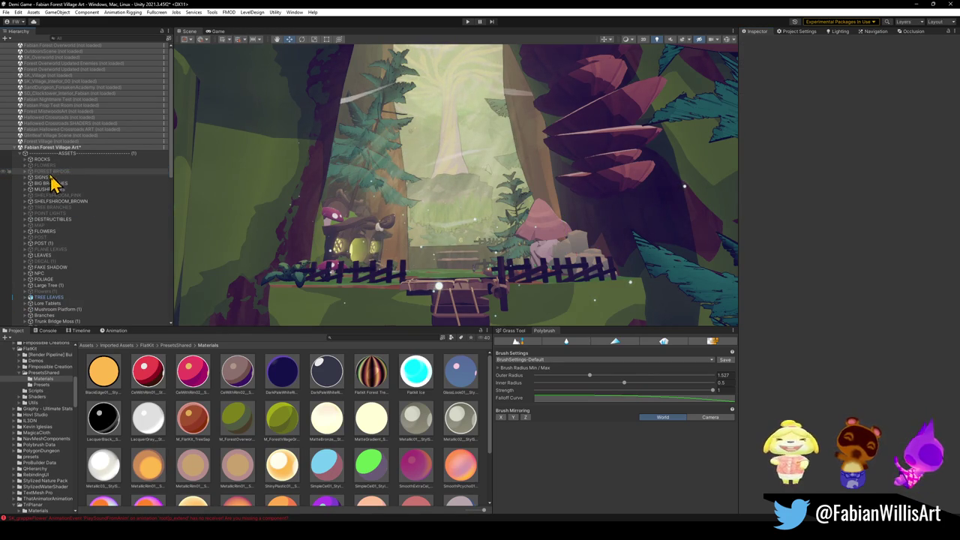
- Delete the SIGNS group and toggle BIG BRANCHES' visibility to check its objects
click(31, 171)
click(26, 172)
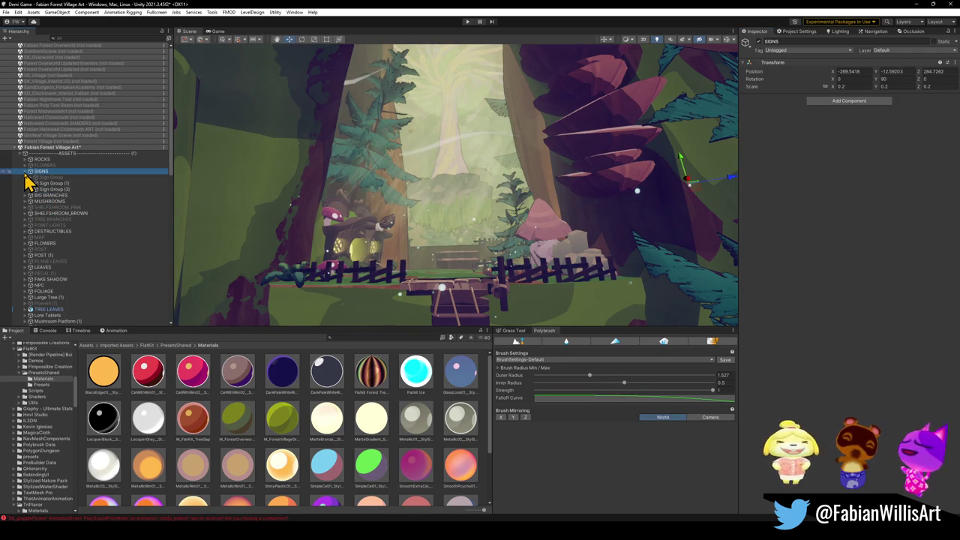
key(Delete)
click(27, 171)
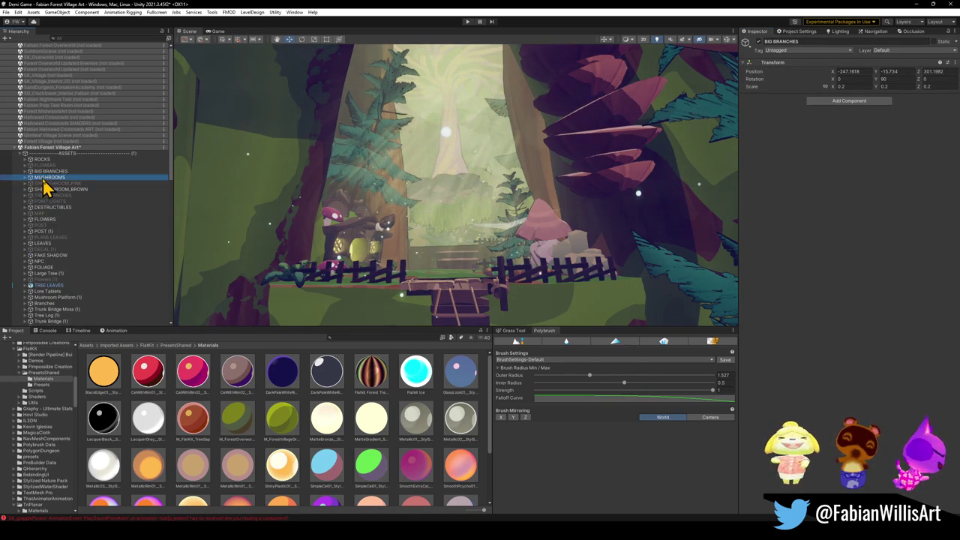
click(758, 42)
click(759, 43)
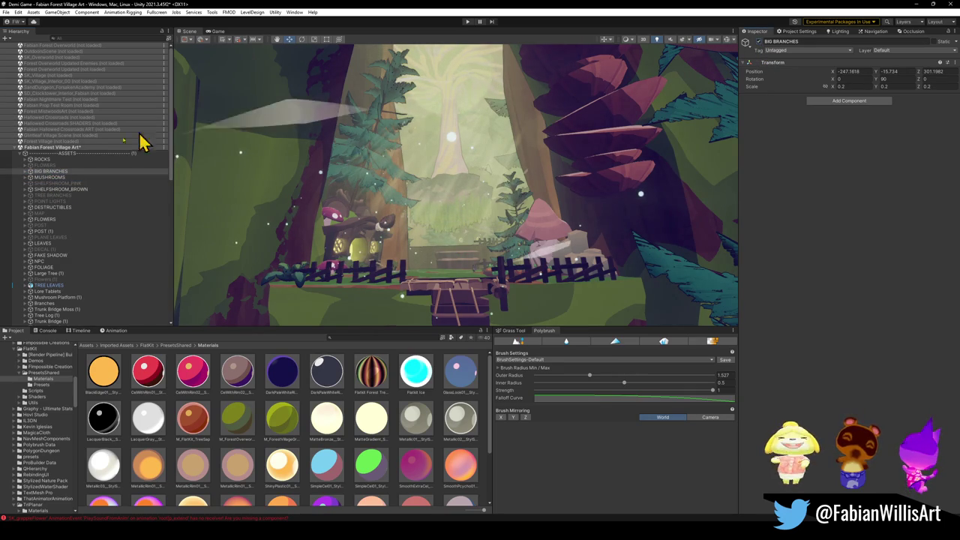
- Review MUSHROOMS, restoring the Dng2_Mushroom_5 platform after deleting it
click(26, 177)
click(60, 183)
key(Delete)
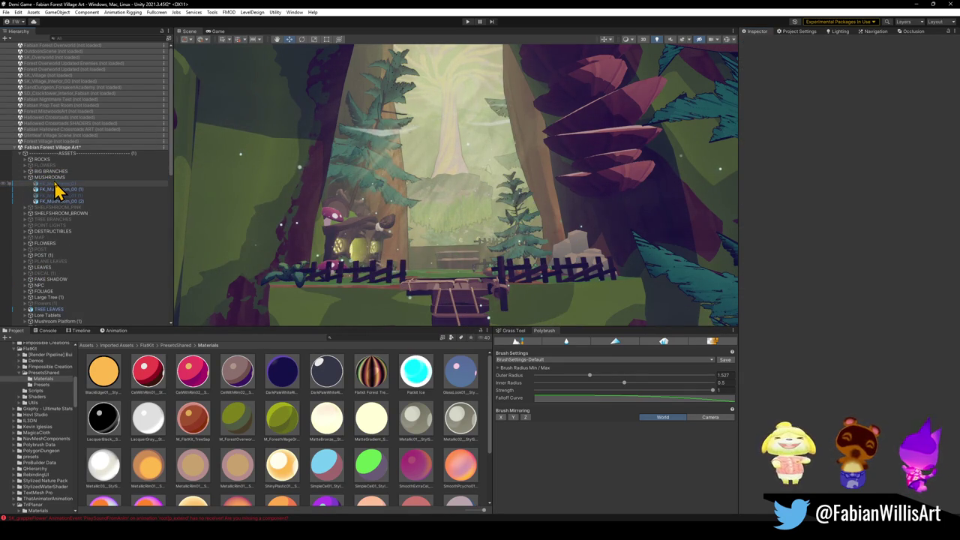
key(ctrl+z)
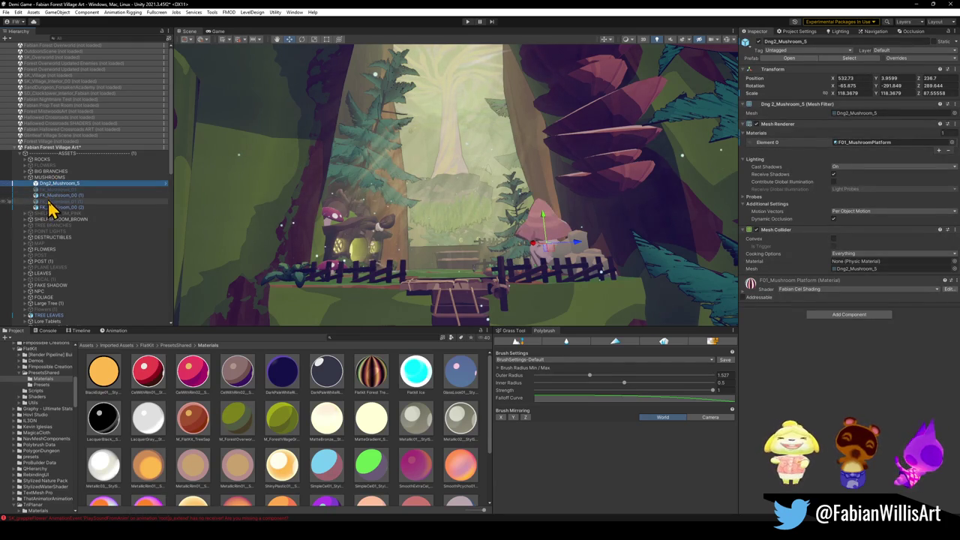
click(60, 201)
ctrl+click(63, 203)
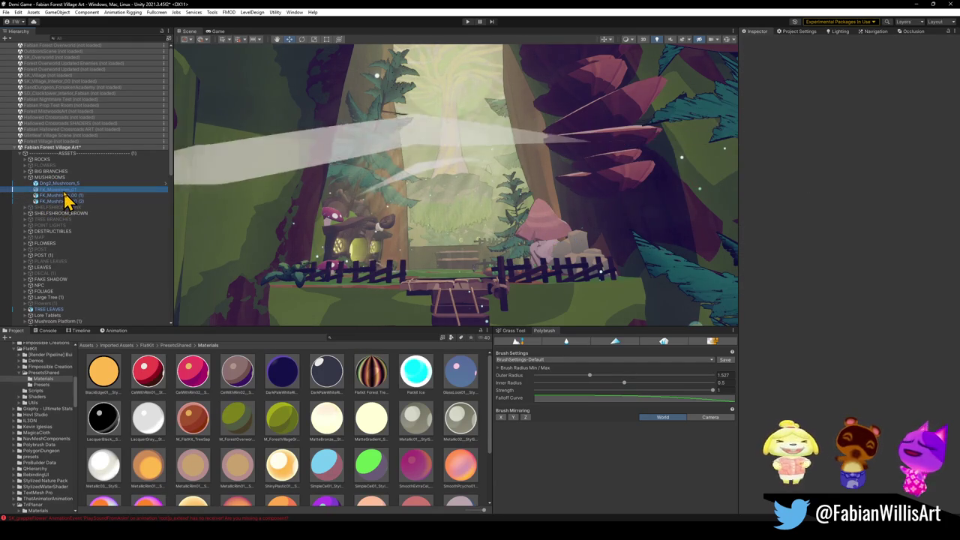
click(27, 177)
- Delete the SHELFSHROOM_PINK and TREE BRANCHES groups
click(43, 184)
key(Delete)
click(47, 190)
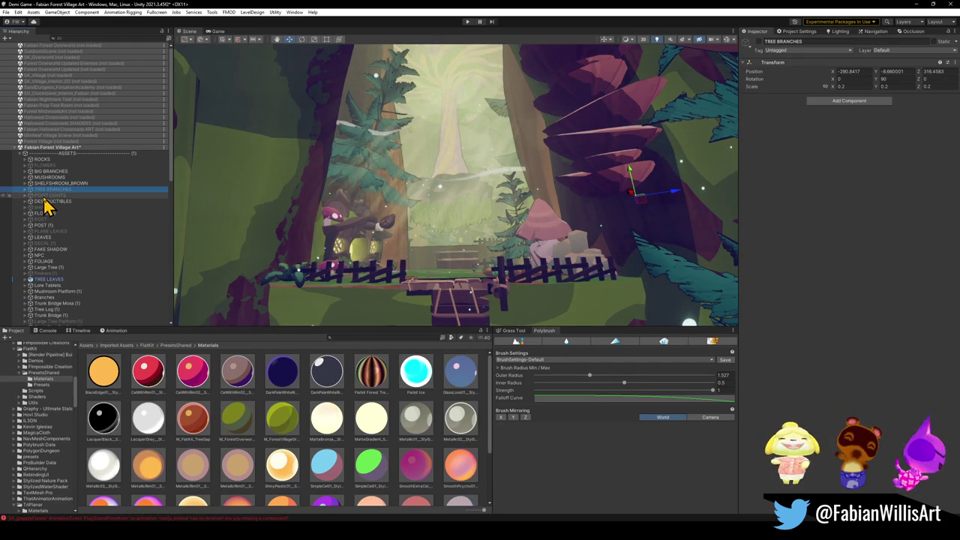
key(Delete)
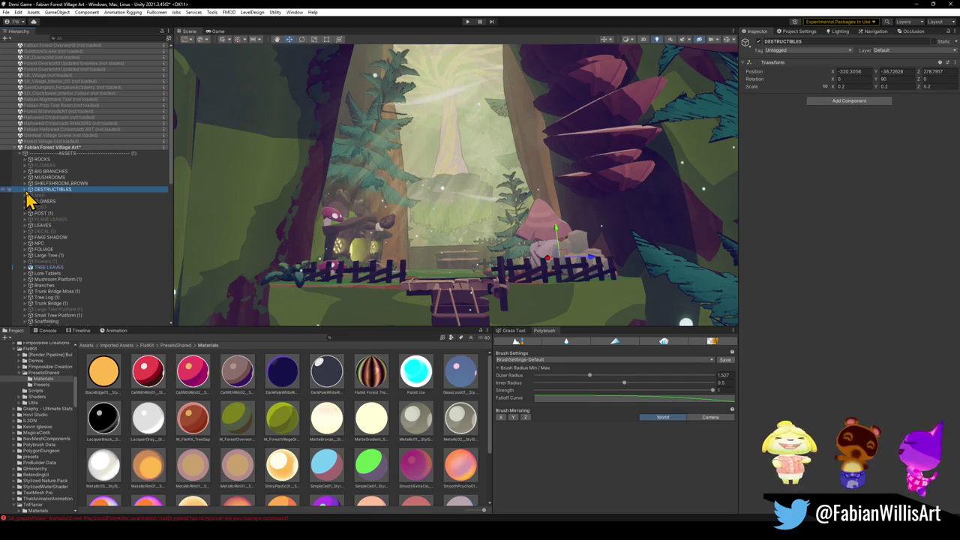
- Inspect DESTRUCTIBLES and its Pinecones group, then select MAP
click(26, 189)
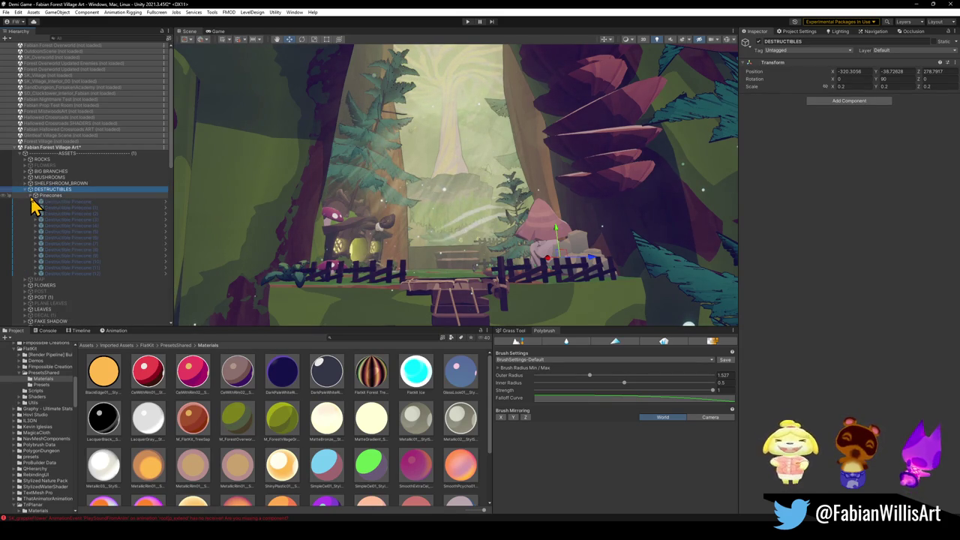
click(45, 196)
click(48, 191)
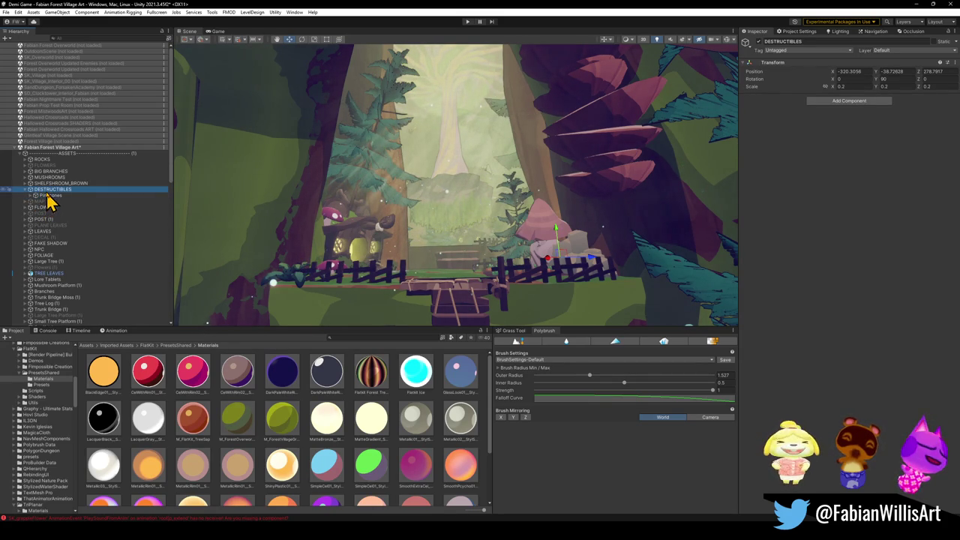
click(30, 197)
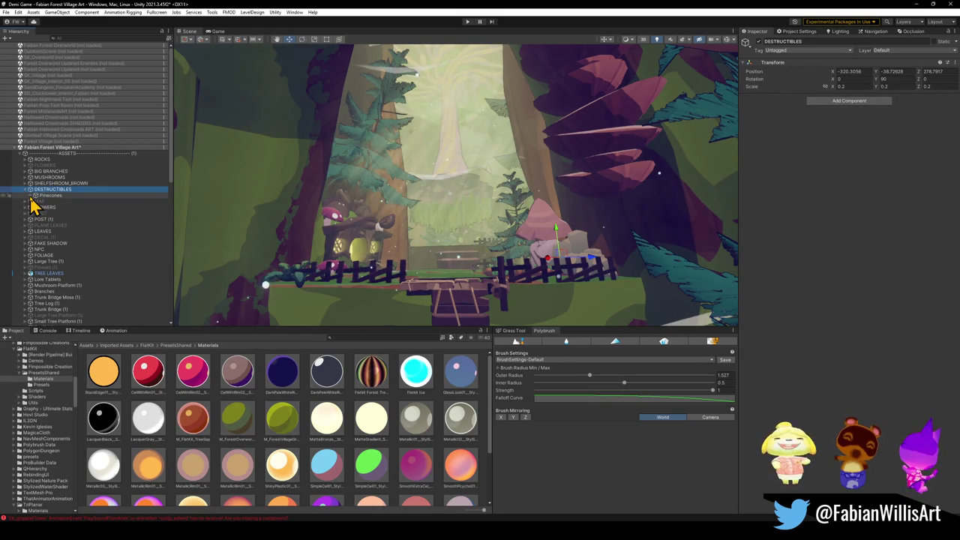
click(31, 196)
click(38, 200)
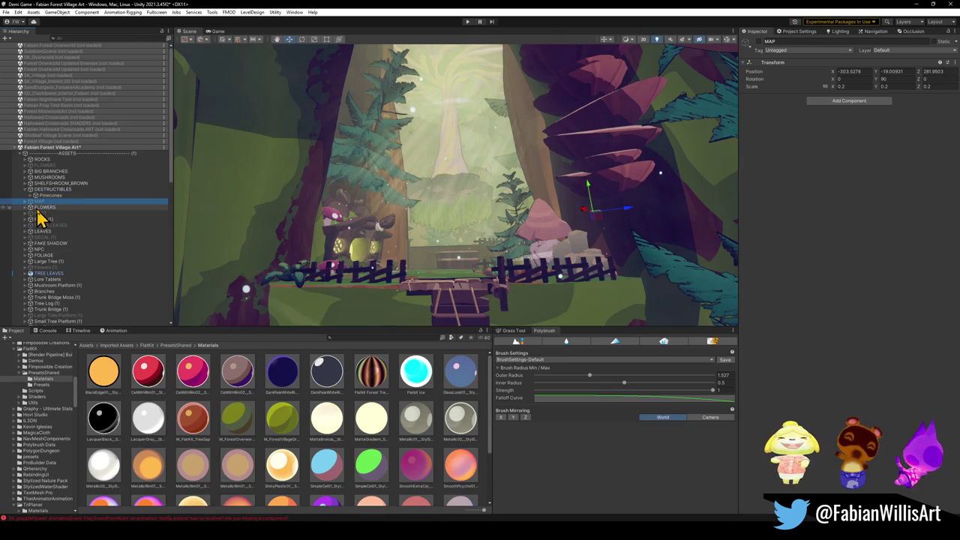
- Delete the FLOWERS and PLANE LEAVES groups
click(44, 207)
click(26, 202)
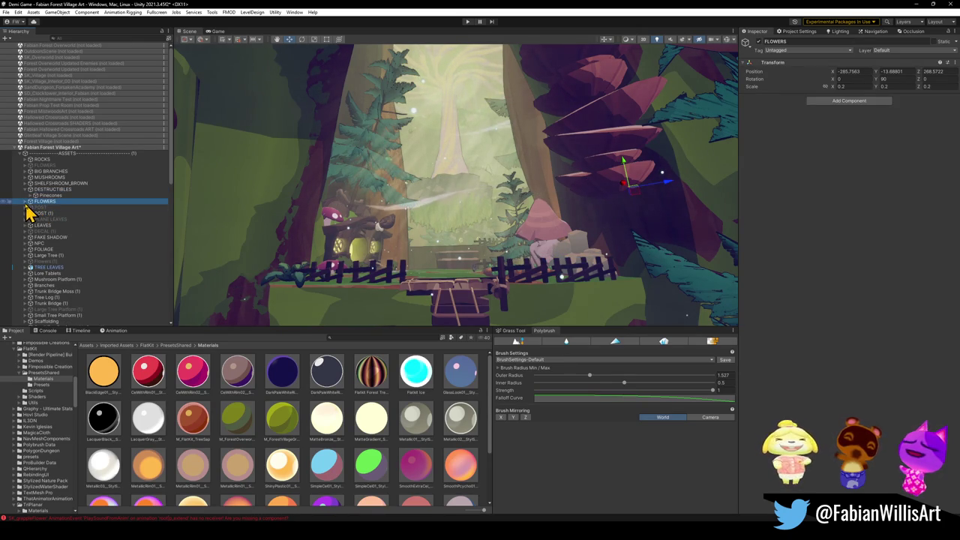
key(Delete)
click(39, 208)
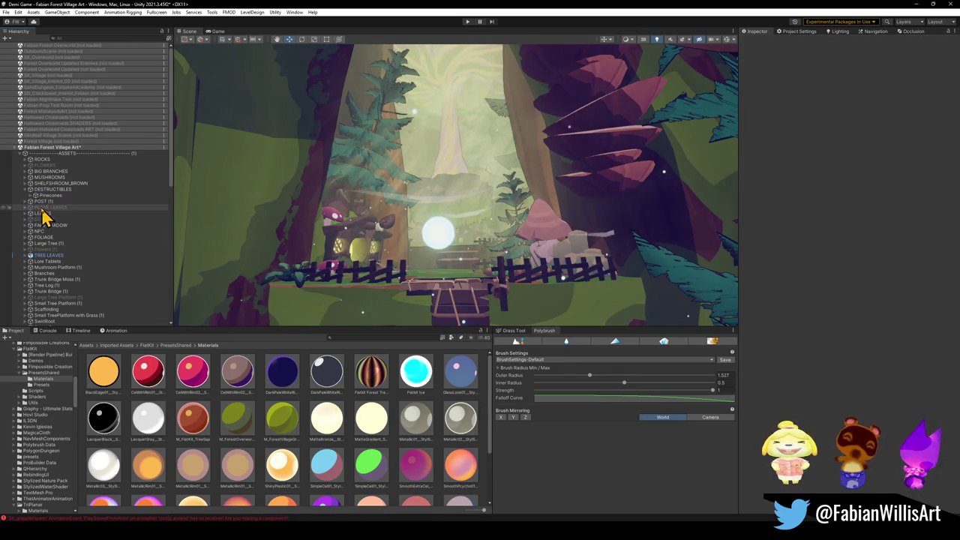
key(Delete)
- Delete the LEAVES group, then check DECAL (1) and FAKE SHADOW
click(27, 208)
click(30, 220)
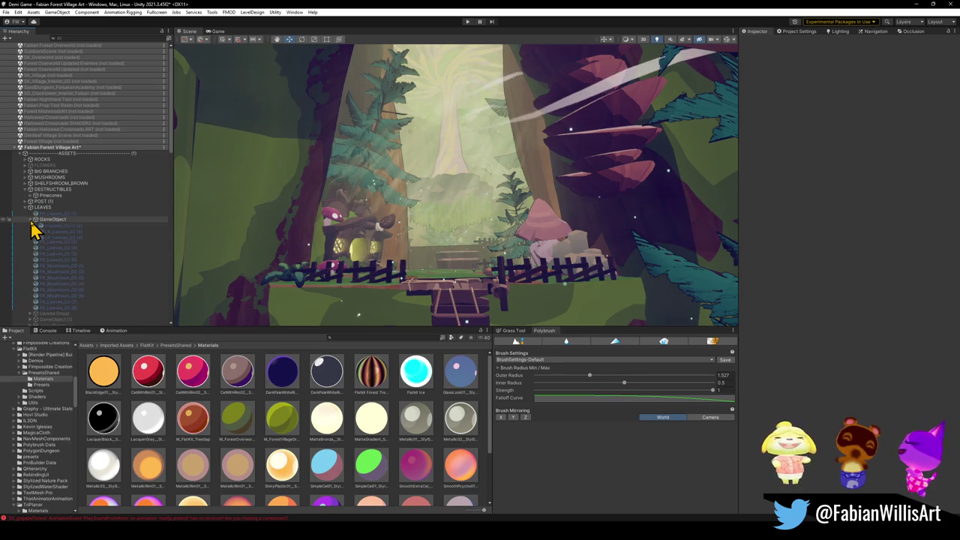
click(37, 208)
key(Delete)
click(44, 209)
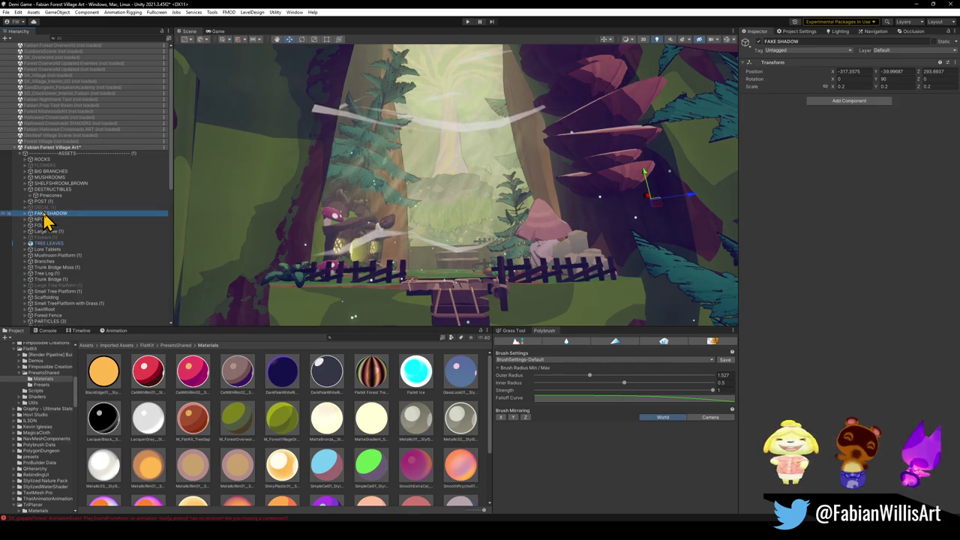
click(30, 214)
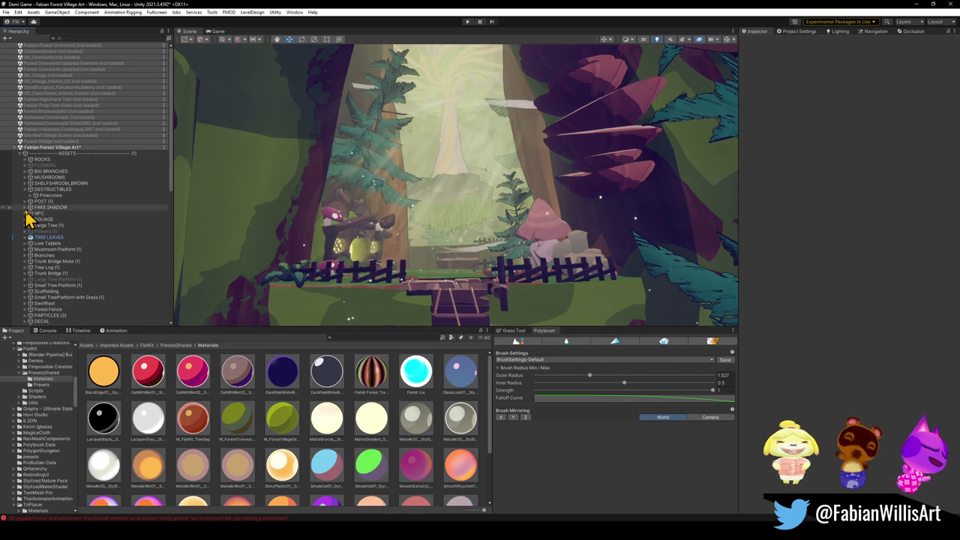
click(25, 207)
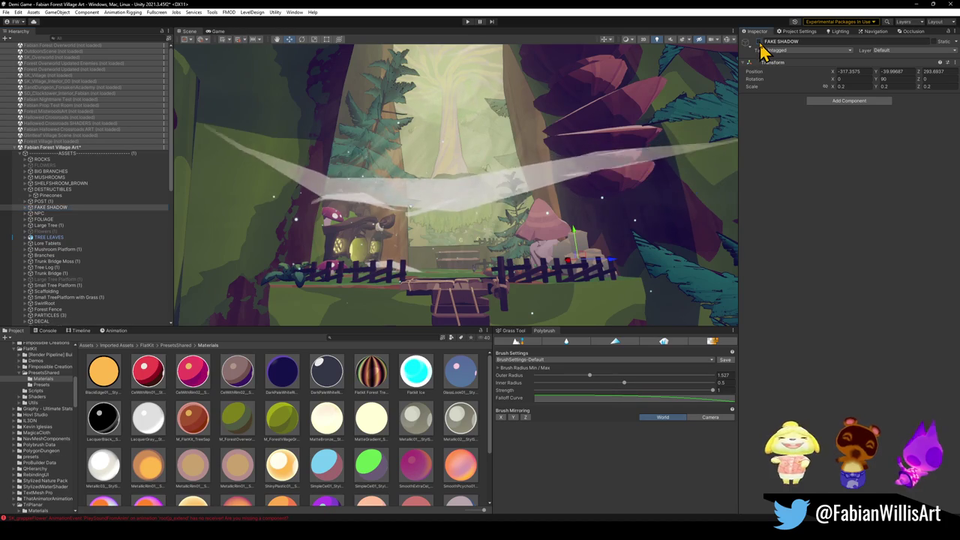
- Delete the extra child under NPC and then the whole NPC group
click(35, 214)
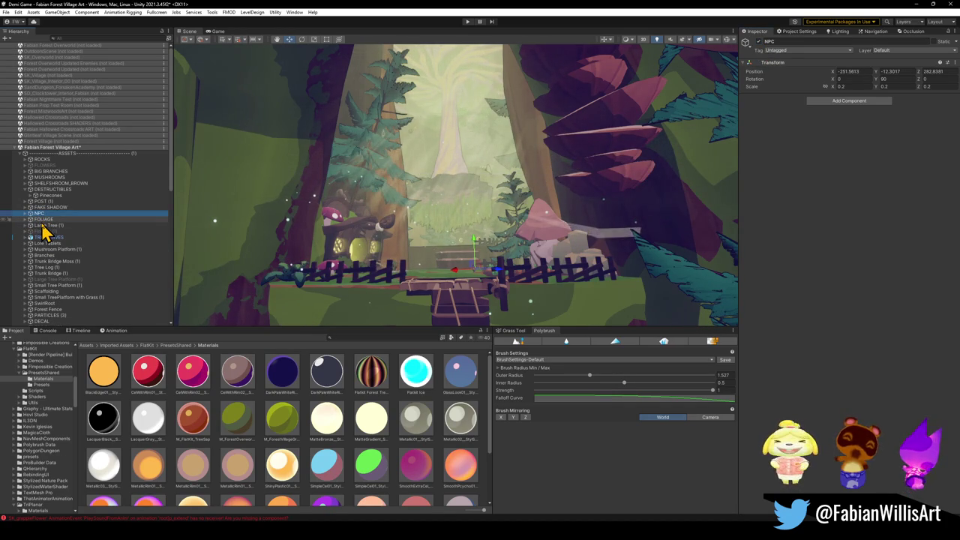
click(26, 214)
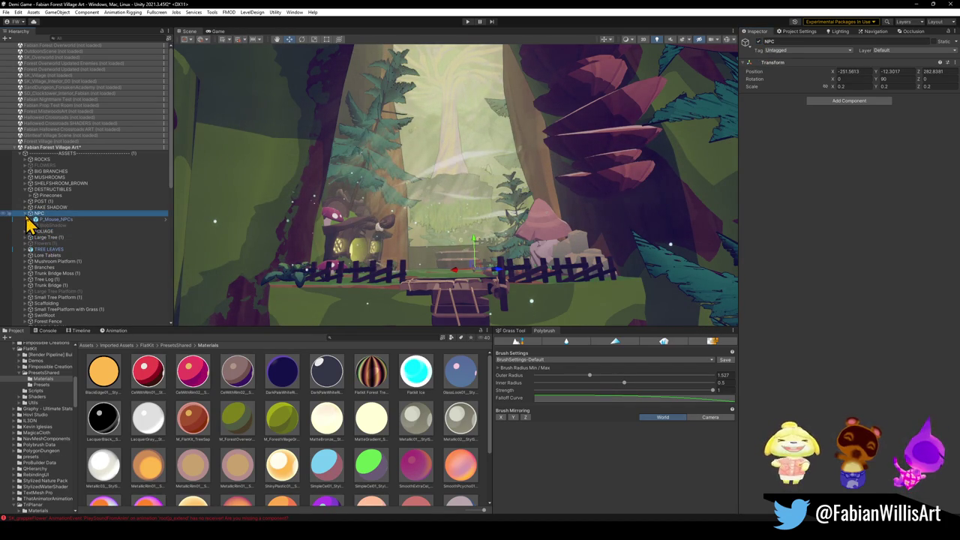
click(63, 226)
key(Delete)
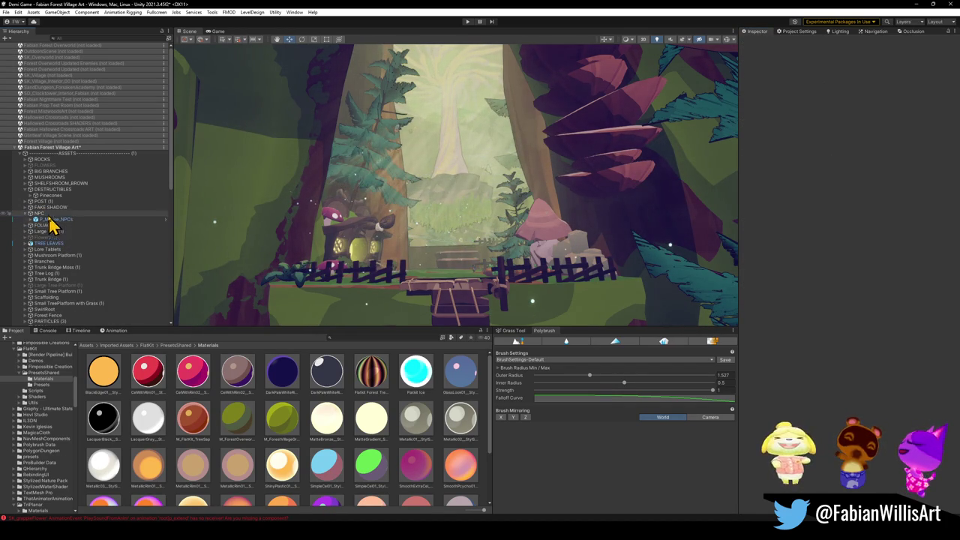
click(41, 218)
key(Delete)
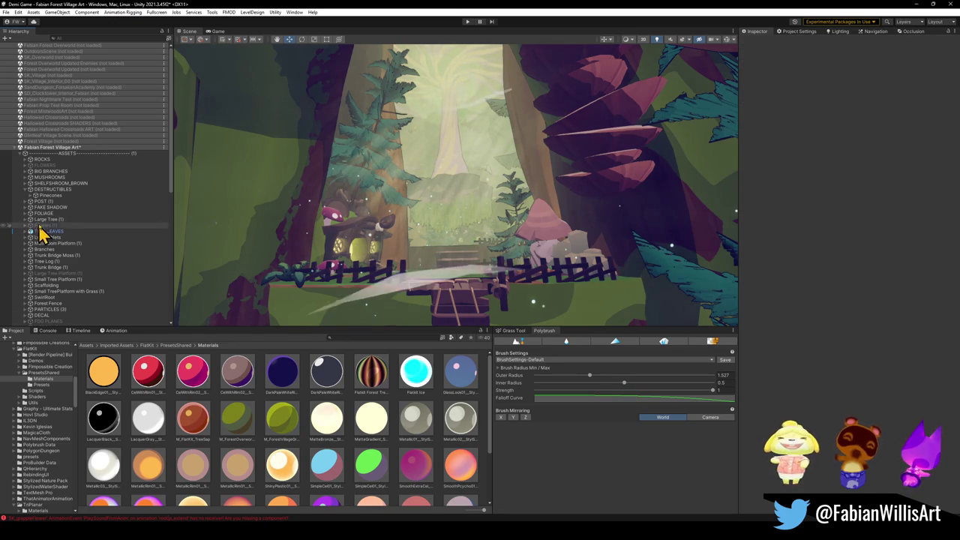
click(25, 213)
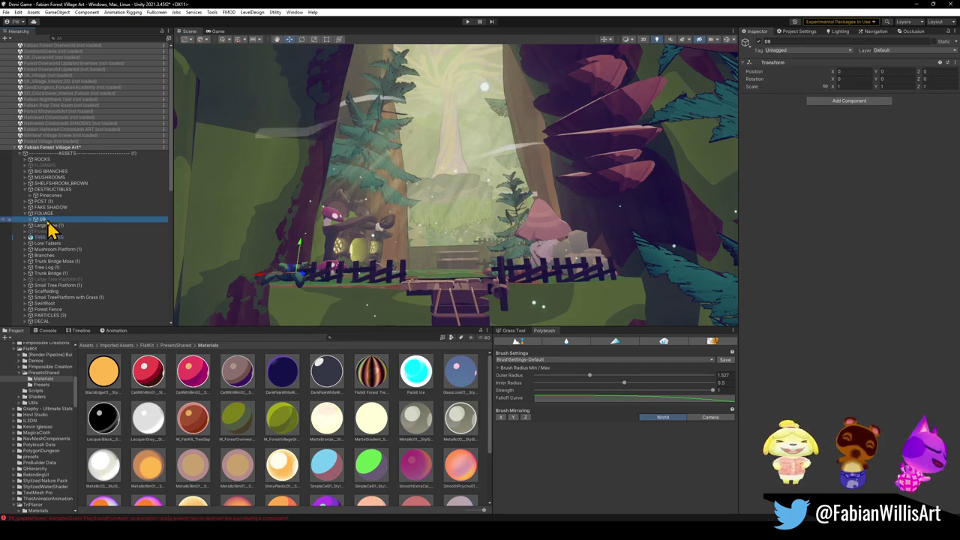
- Delete the extra Forest_Foliage_09 prefabs in the 09 group, keeping just one
click(30, 219)
click(60, 226)
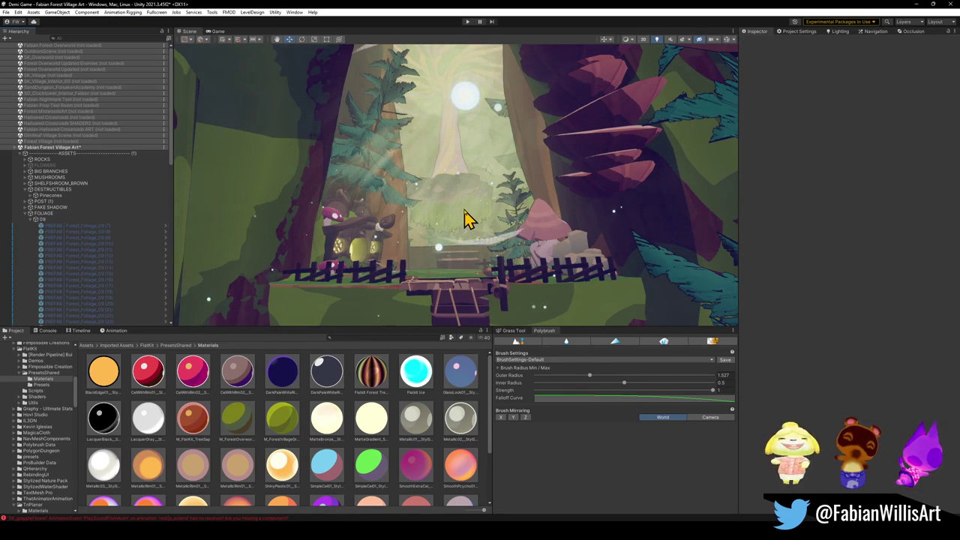
click(60, 232)
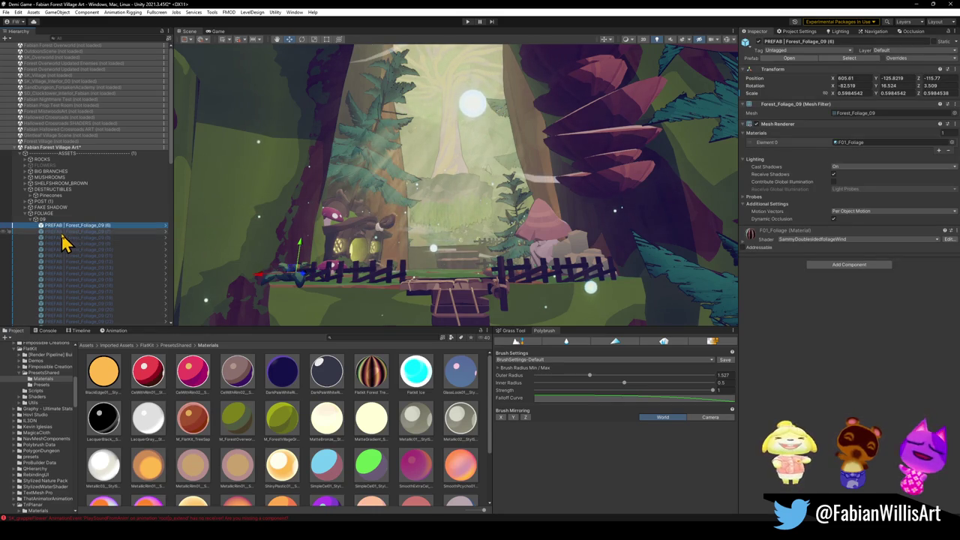
scroll(75, 262, down, 5)
scroll(72, 240, up, 1)
shift+click(69, 221)
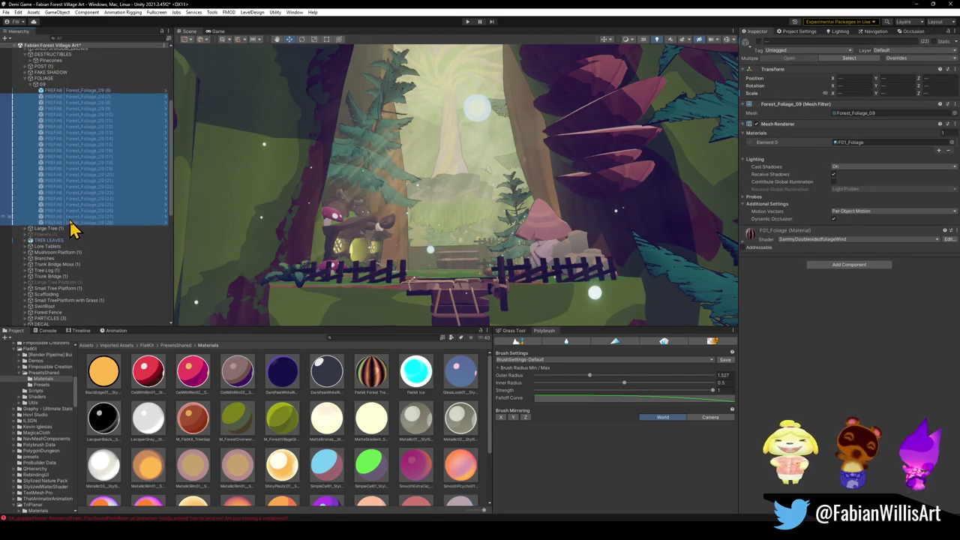
key(Delete)
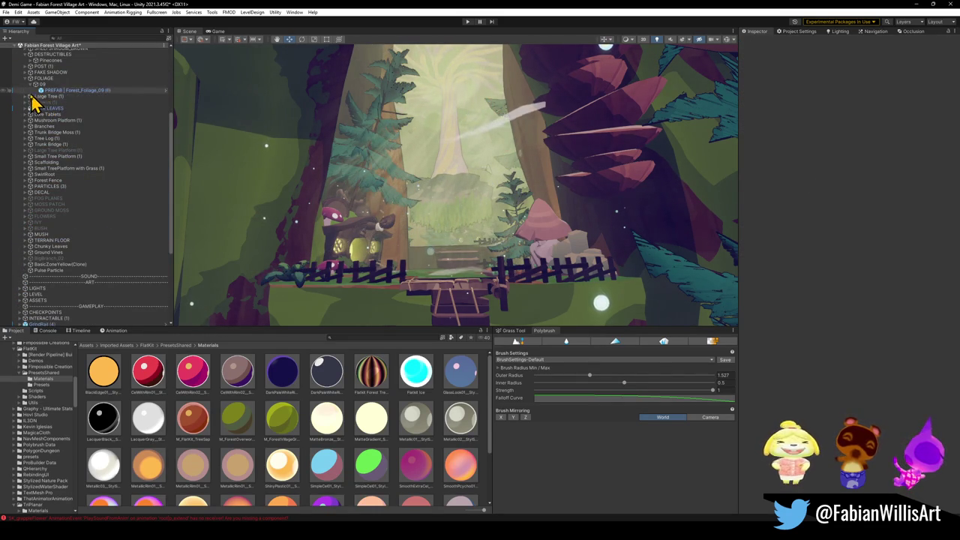
- Rename Large Tree (1) to BACKGROUND TREE after checking it with a visibility toggle
click(26, 98)
click(33, 96)
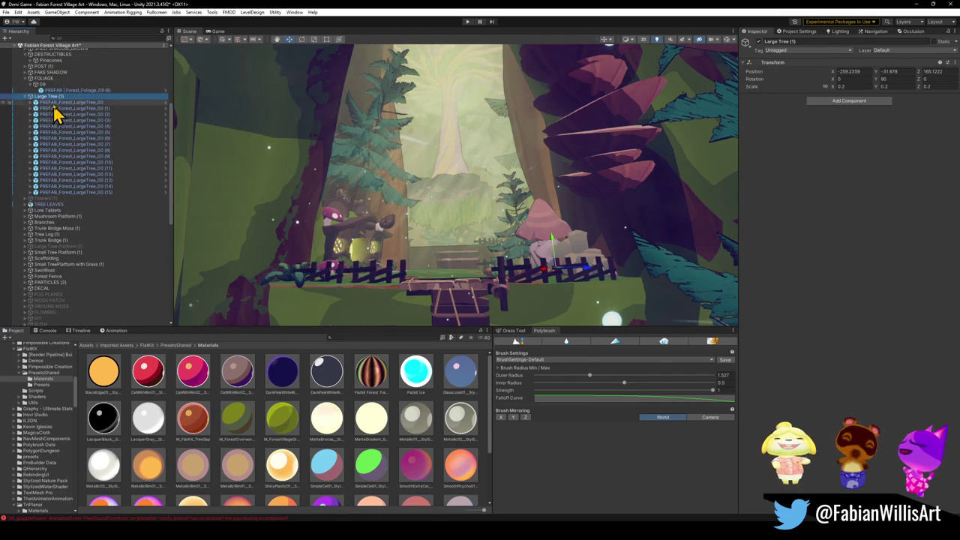
click(760, 42)
click(760, 42)
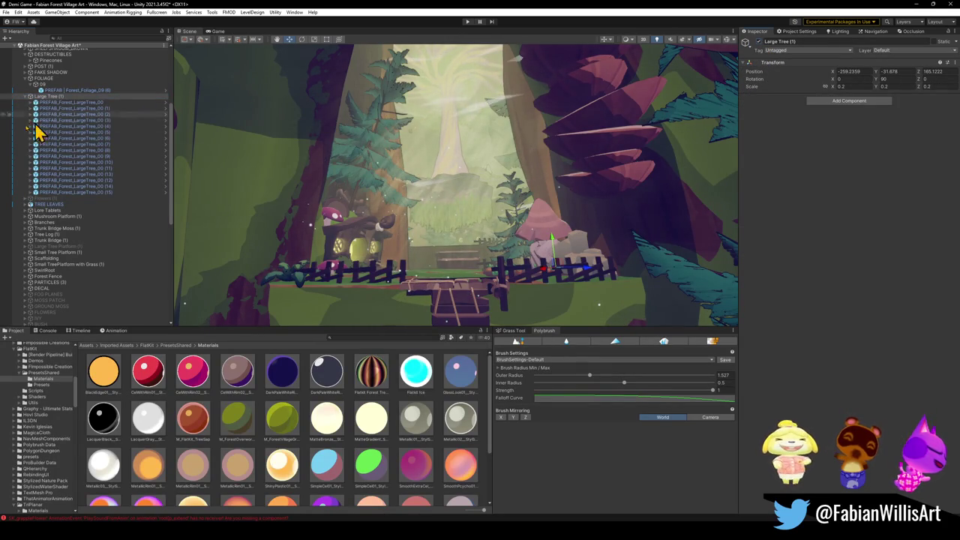
click(27, 96)
text(BACKGR)
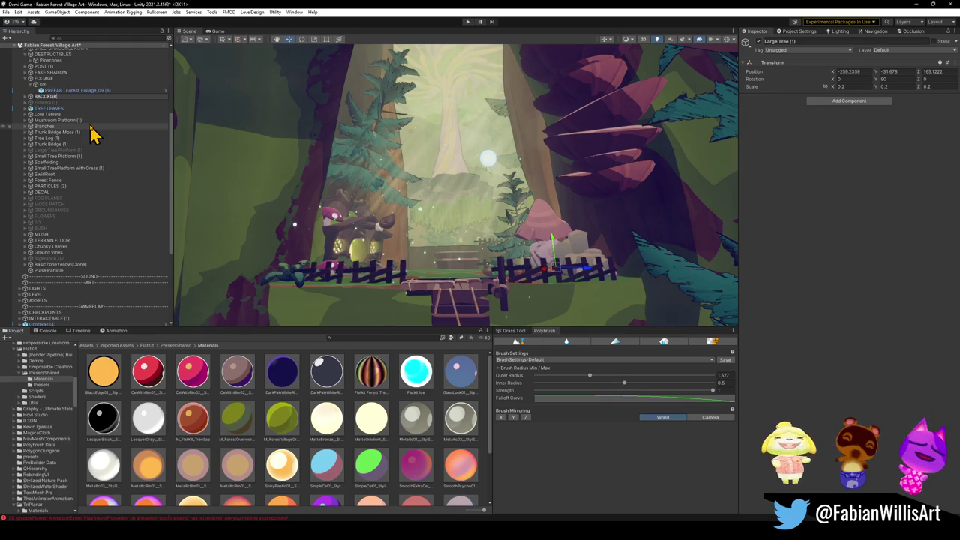
key(BackSpace)
key(BackSpace)
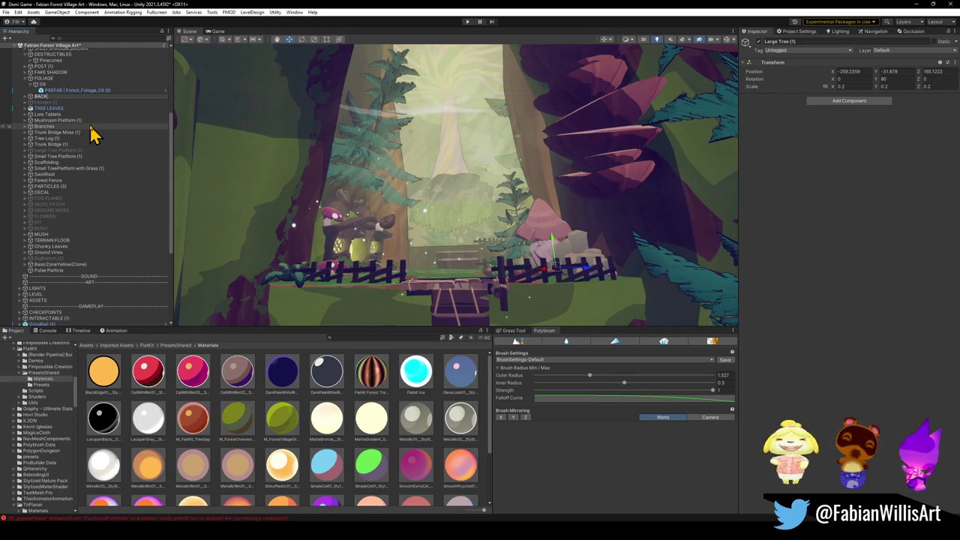
text(GROUND TREE)
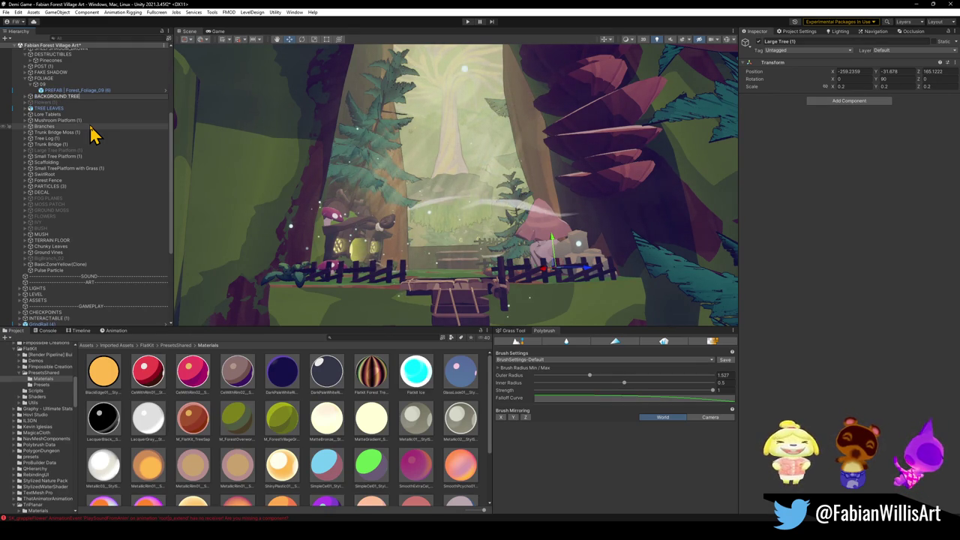
key(Return)
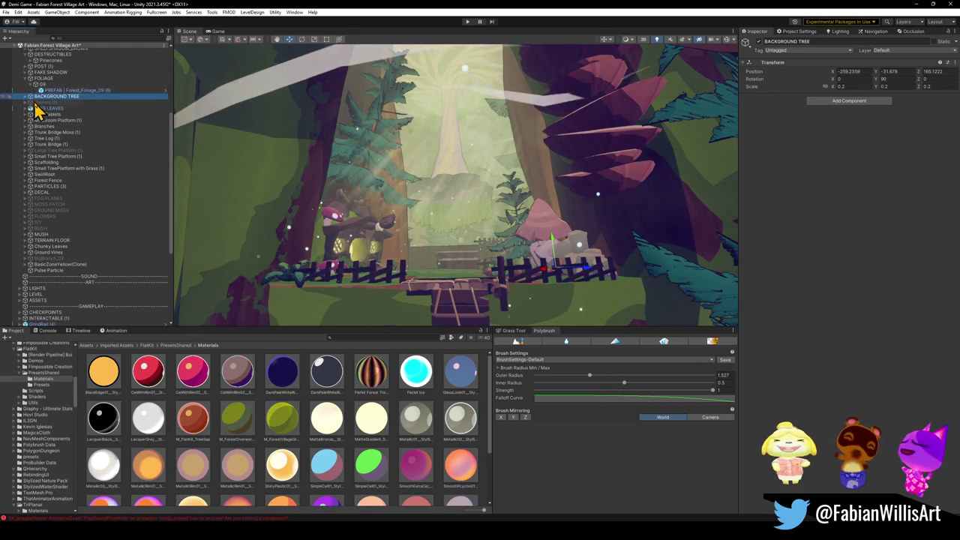
- Delete Flowers (1) and expand TREE LEAVES to list its leaf objects
click(34, 103)
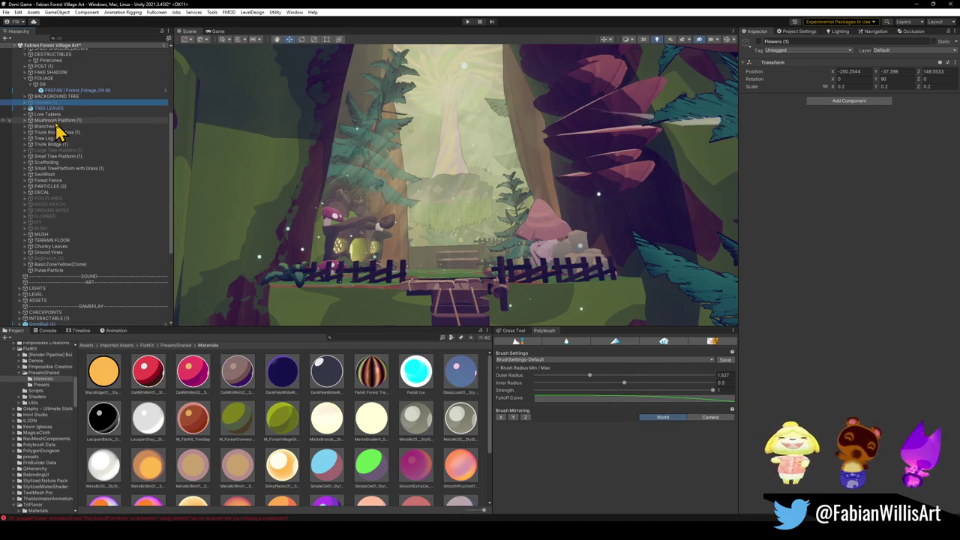
key(Delete)
click(45, 103)
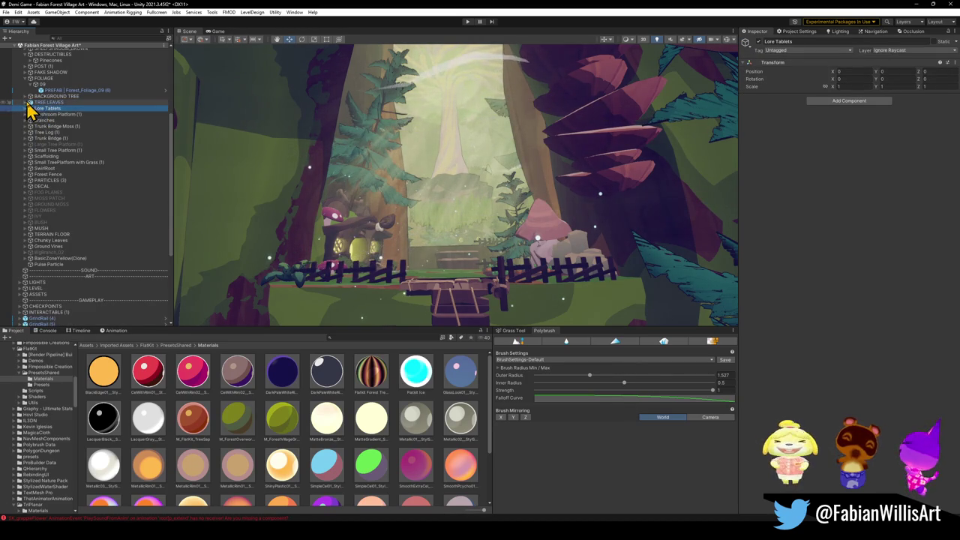
click(25, 102)
scroll(83, 231, down, 5)
scroll(83, 229, up, 5)
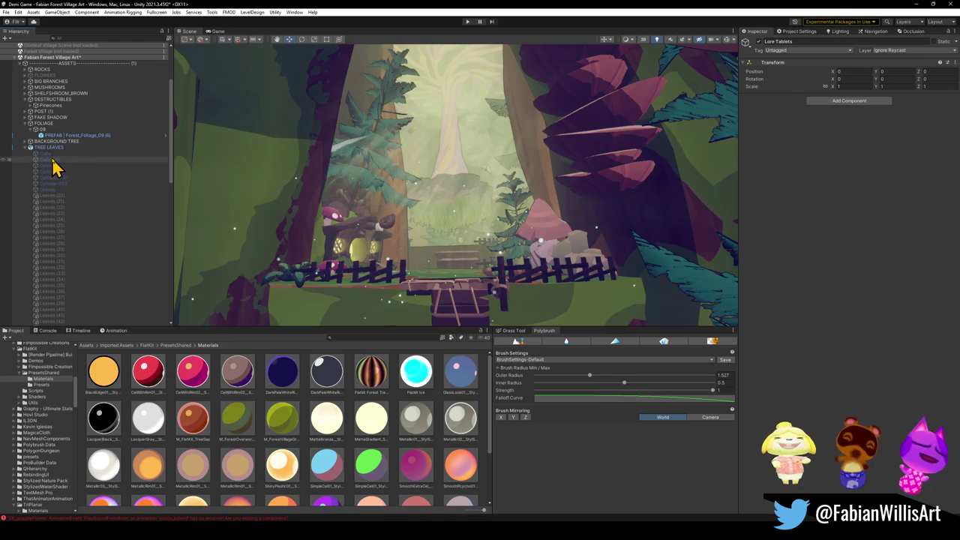
- Frame Leaves (21), then move, shrink and lower it toward the ground
click(81, 154)
click(120, 201)
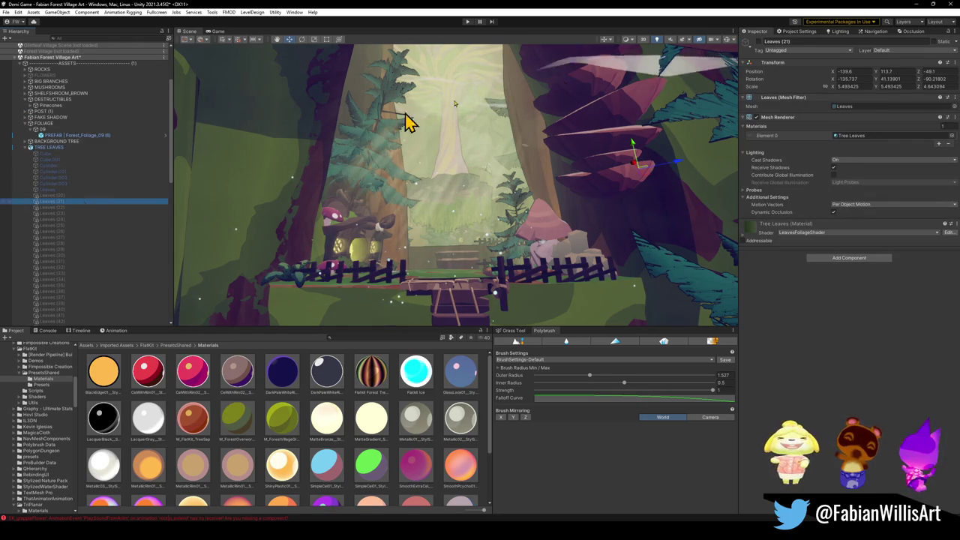
key(f)
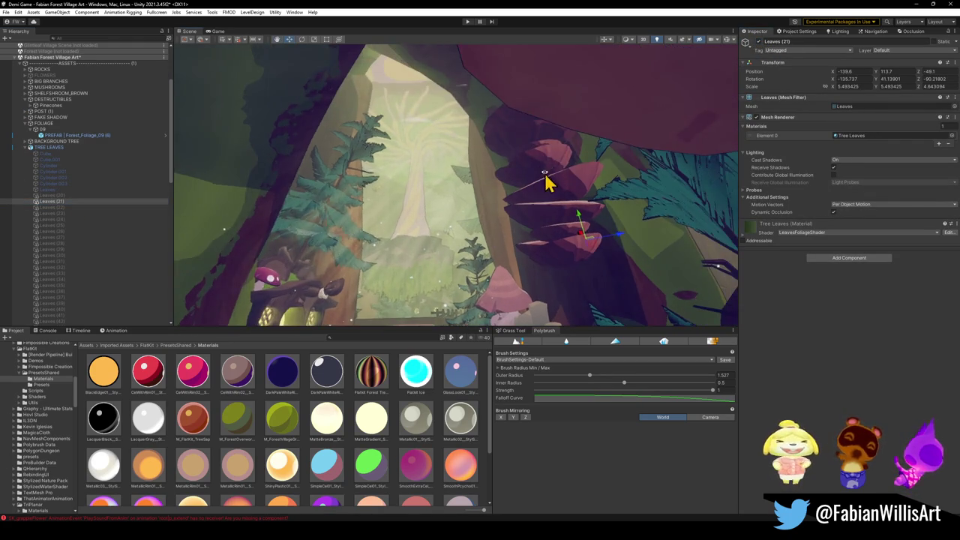
mouse_move(455, 187)
mouse_down()
mouse_move(458, 206)
mouse_move(512, 215)
mouse_move(497, 230)
mouse_move(490, 222)
mouse_up()
key(r)
mouse_move(420, 221)
mouse_down()
mouse_move(412, 250)
mouse_move(435, 246)
mouse_move(428, 253)
mouse_up()
key(w)
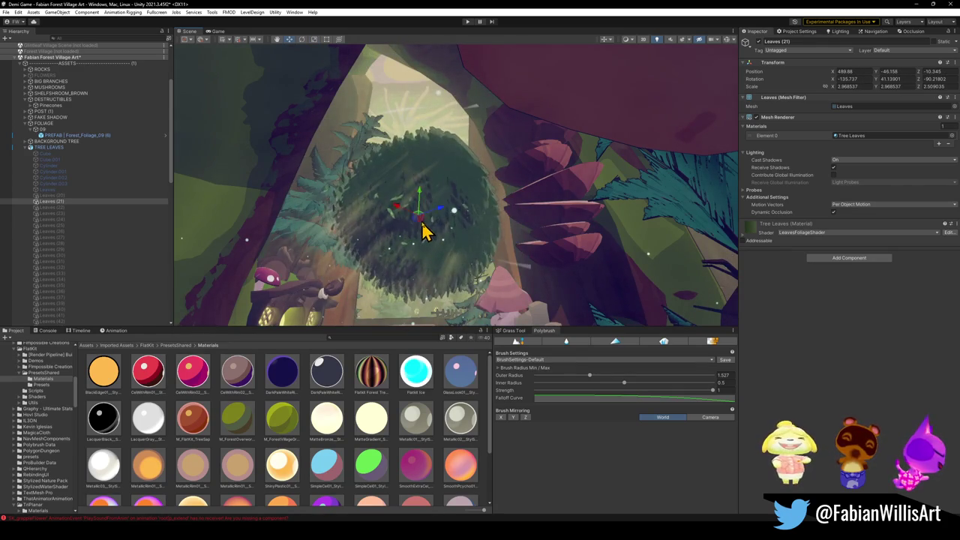
mouse_move(420, 220)
mouse_down()
mouse_move(498, 219)
mouse_move(499, 98)
mouse_move(497, 107)
mouse_up()
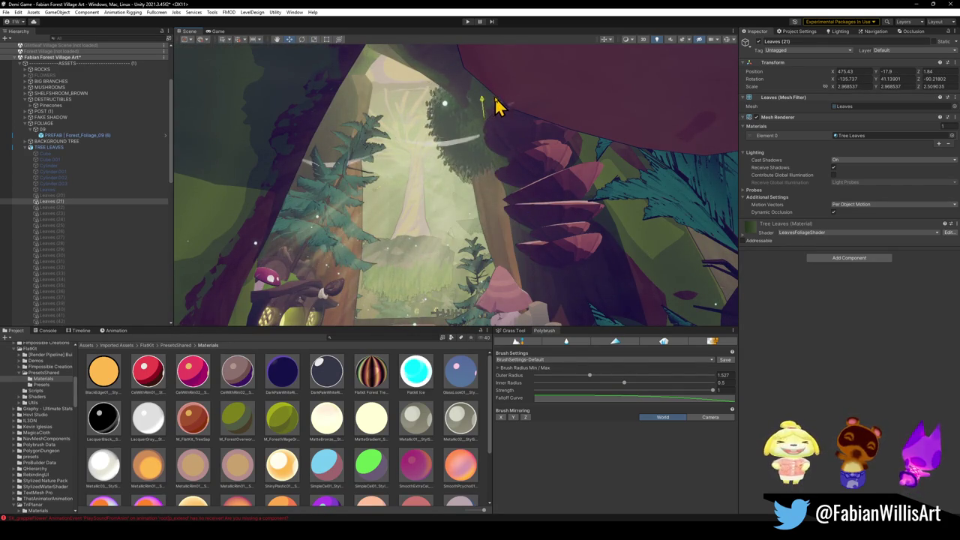
mouse_move(488, 210)
mouse_down()
mouse_move(488, 266)
mouse_move(531, 274)
mouse_move(505, 213)
mouse_move(511, 229)
mouse_up()
- Set the bush's Rotation X to 0, enlarge it, and view it against the house
key(r)
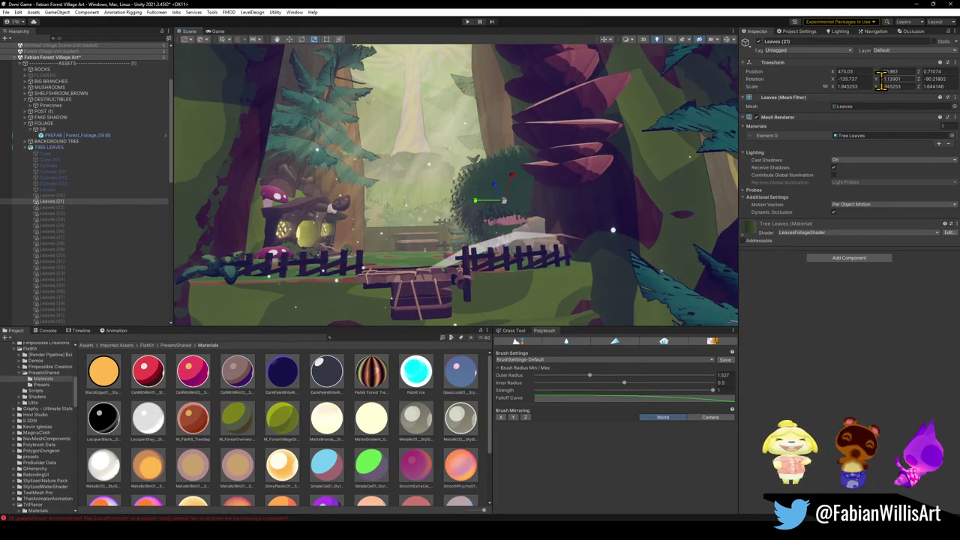
text(0)
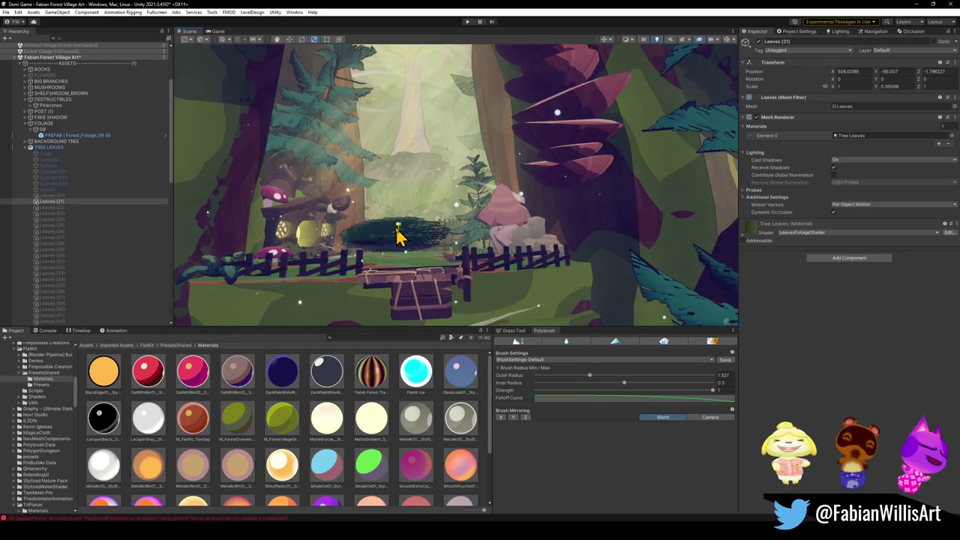
mouse_move(398, 243)
mouse_down()
mouse_move(424, 236)
mouse_move(401, 221)
mouse_move(358, 251)
mouse_move(435, 248)
mouse_up()
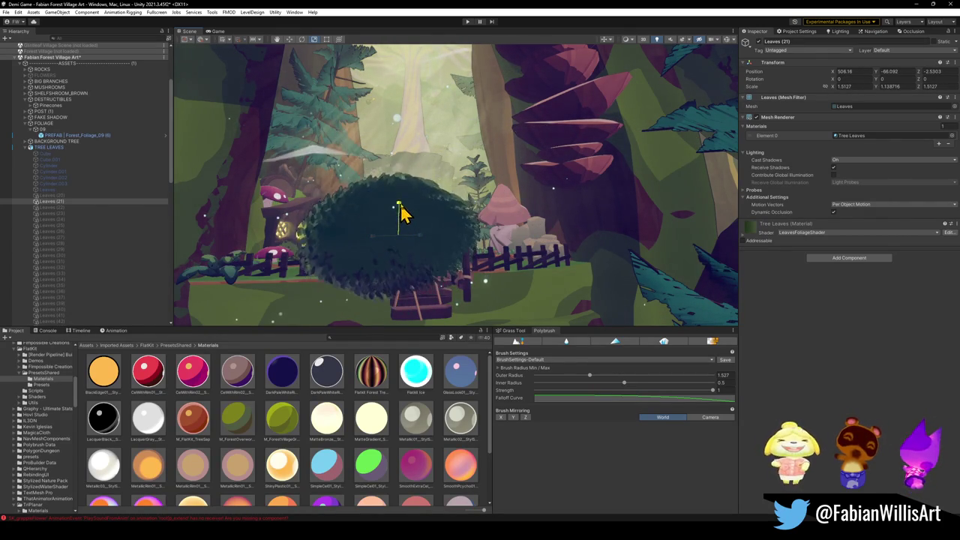
mouse_move(398, 253)
mouse_down()
mouse_move(465, 223)
mouse_move(443, 230)
mouse_move(424, 260)
mouse_move(459, 234)
mouse_move(321, 237)
mouse_move(327, 225)
mouse_up()
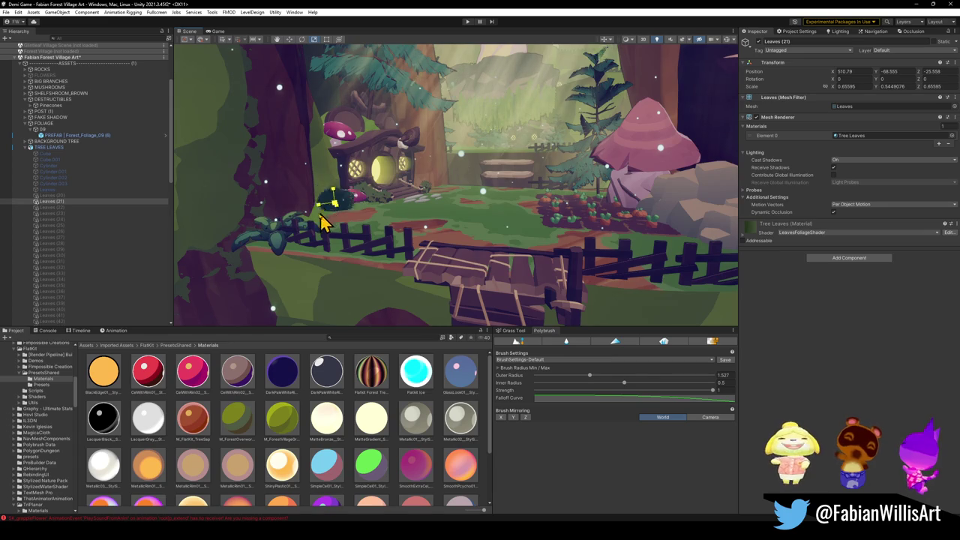
mouse_move(327, 219)
mouse_down()
mouse_move(396, 203)
mouse_move(370, 213)
mouse_up()
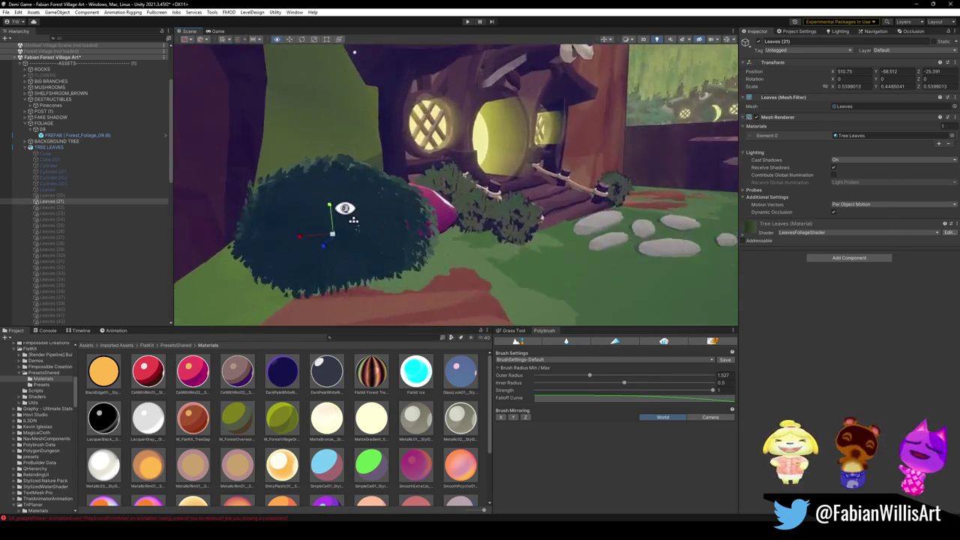
mouse_move(277, 191)
mouse_down()
mouse_move(454, 208)
mouse_move(363, 218)
mouse_move(572, 194)
mouse_move(578, 205)
mouse_move(529, 199)
mouse_move(501, 229)
mouse_up()
scroll(574, 203, up, 2)
scroll(570, 203, up, 1)
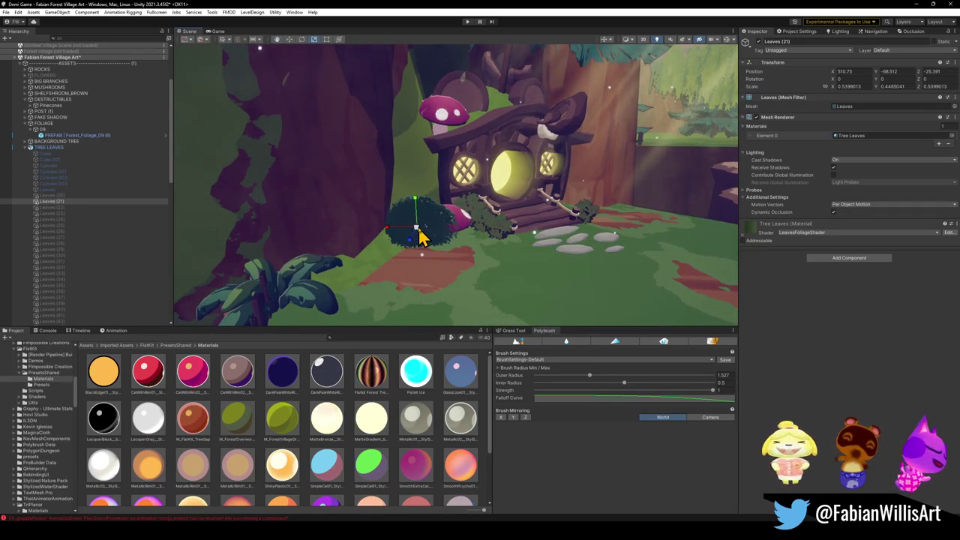
mouse_move(465, 225)
mouse_down()
mouse_move(524, 235)
mouse_move(529, 225)
mouse_move(521, 236)
mouse_up()
- Scale the leaves bush to about 2.7 and move it against the right-hand trees
click(318, 261)
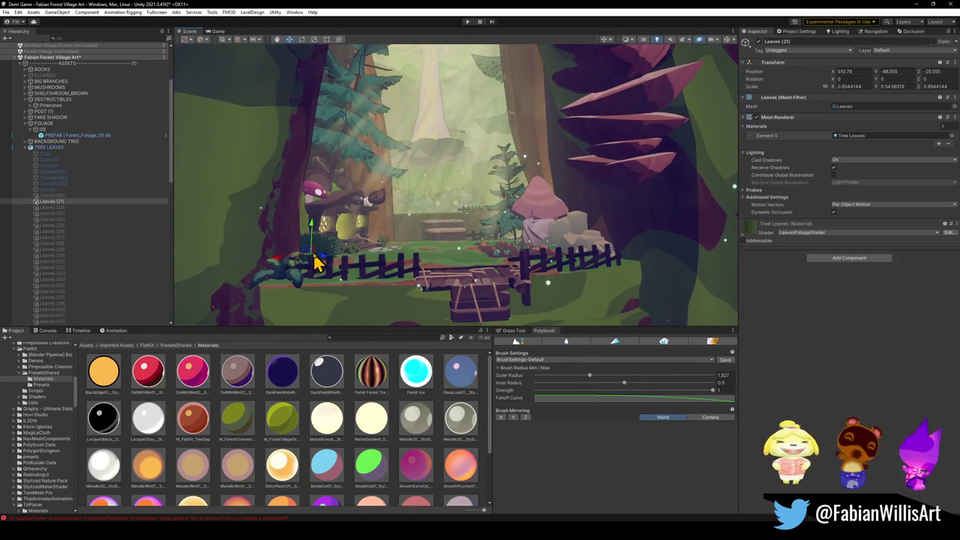
mouse_move(548, 114)
mouse_down()
mouse_move(630, 96)
mouse_move(680, 112)
mouse_move(575, 122)
mouse_move(540, 154)
mouse_move(535, 117)
mouse_move(527, 118)
mouse_move(590, 140)
mouse_up()
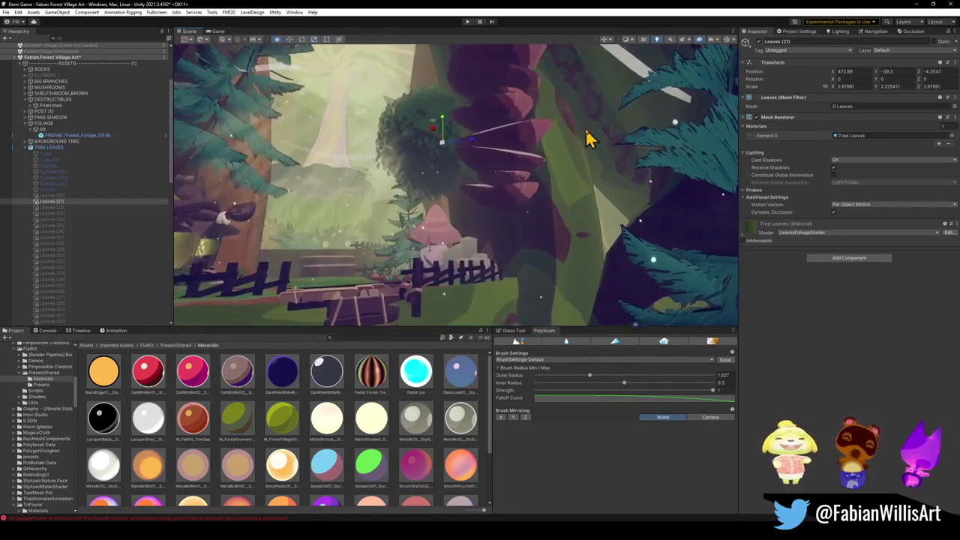
mouse_move(447, 146)
mouse_down()
mouse_move(636, 283)
mouse_move(561, 214)
mouse_move(641, 201)
mouse_move(628, 203)
mouse_move(616, 227)
mouse_move(617, 215)
mouse_move(593, 238)
mouse_move(571, 238)
mouse_move(589, 223)
mouse_move(634, 222)
mouse_move(570, 231)
mouse_move(570, 246)
mouse_move(524, 199)
mouse_move(527, 150)
mouse_move(510, 184)
mouse_move(575, 190)
mouse_move(435, 180)
mouse_move(570, 189)
mouse_up()
key(w)
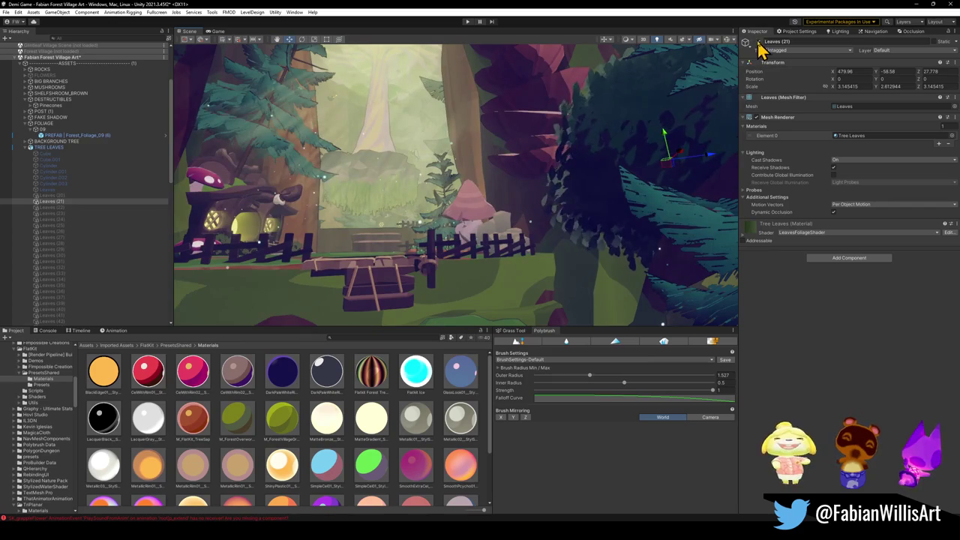
- Hide Leaves (21), collapse TREE LEAVES, and delete the Lore Tablets group
click(758, 42)
click(25, 148)
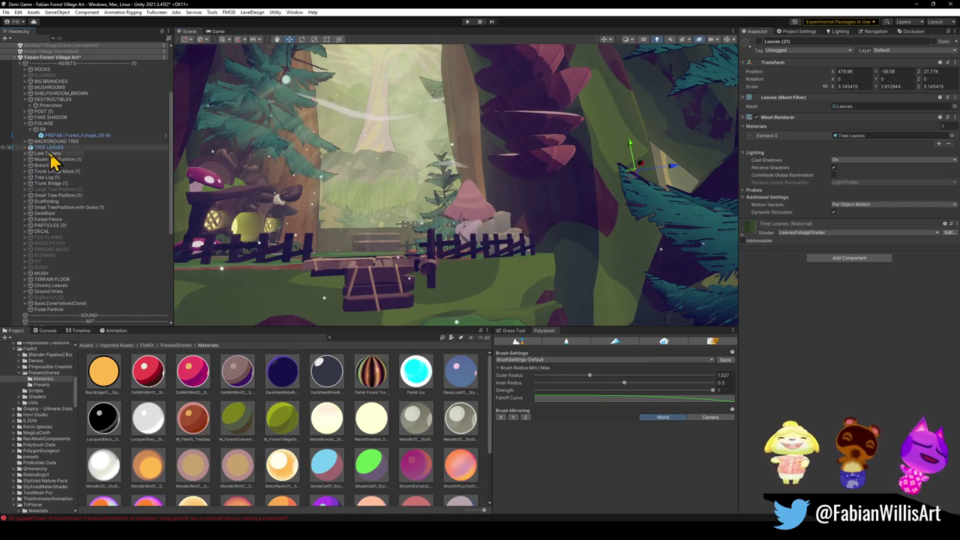
click(52, 154)
key(Delete)
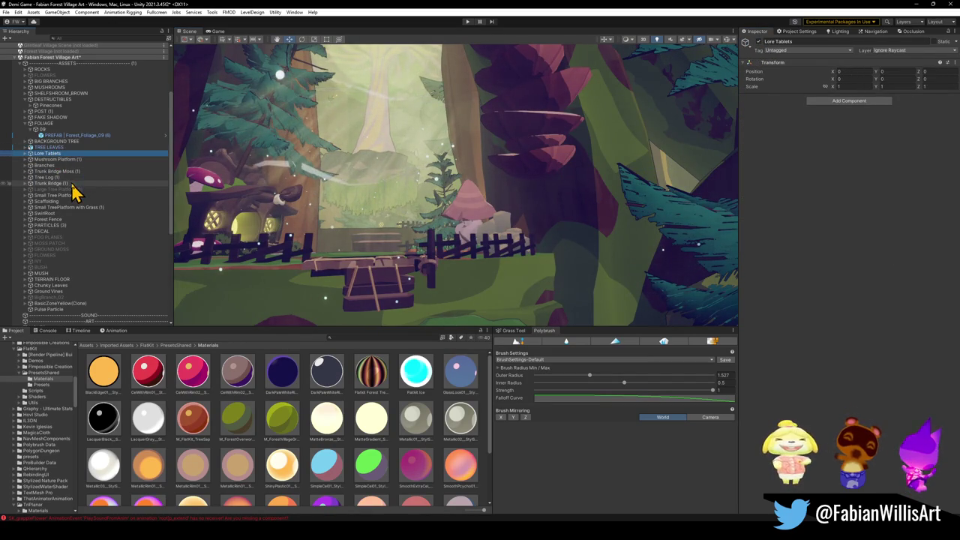
- Inspect ShroomPlatform_00 (3) inside Mushroom Platform (1) in the scene, then collapse that group
key(Right)
key(Down)
click(45, 166)
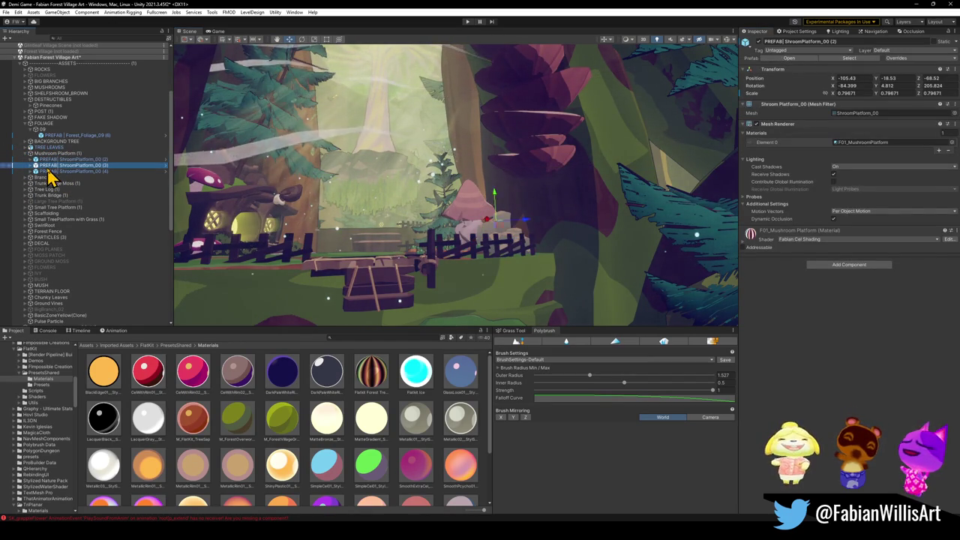
key(f)
mouse_move(360, 188)
mouse_down()
mouse_move(373, 176)
mouse_move(387, 218)
mouse_move(469, 248)
mouse_move(491, 238)
mouse_move(525, 246)
mouse_up()
click(26, 154)
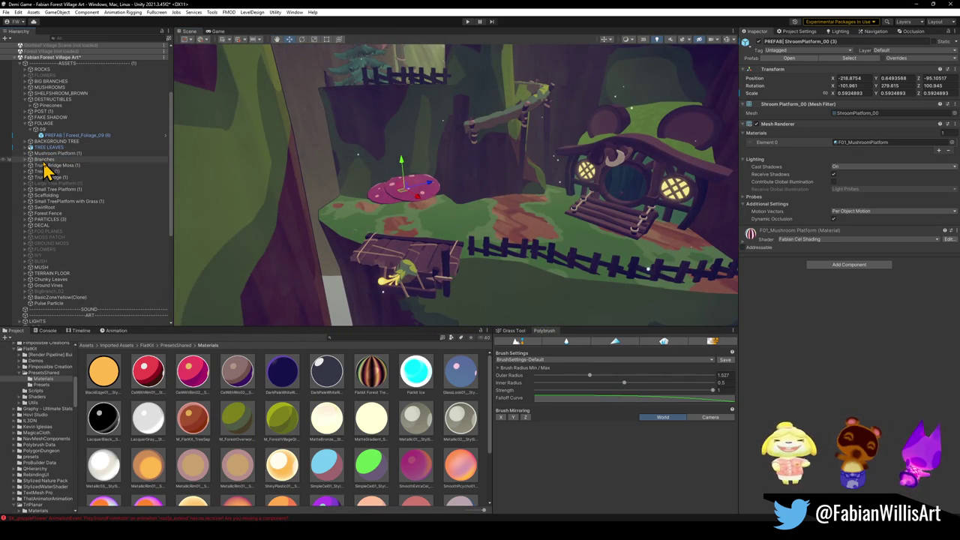
- Check the branch objects inside Branches (Not Prefab), then delete the whole Branches group
click(44, 160)
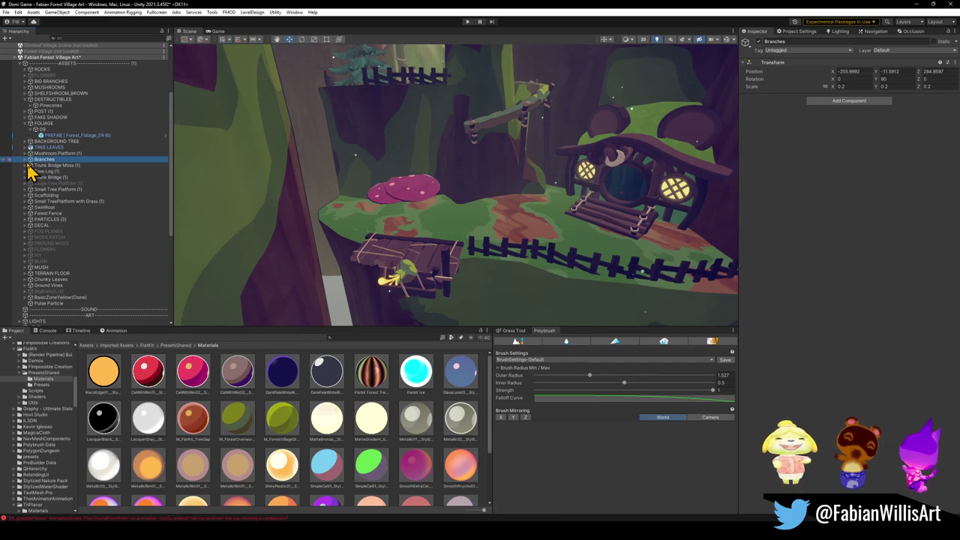
click(26, 160)
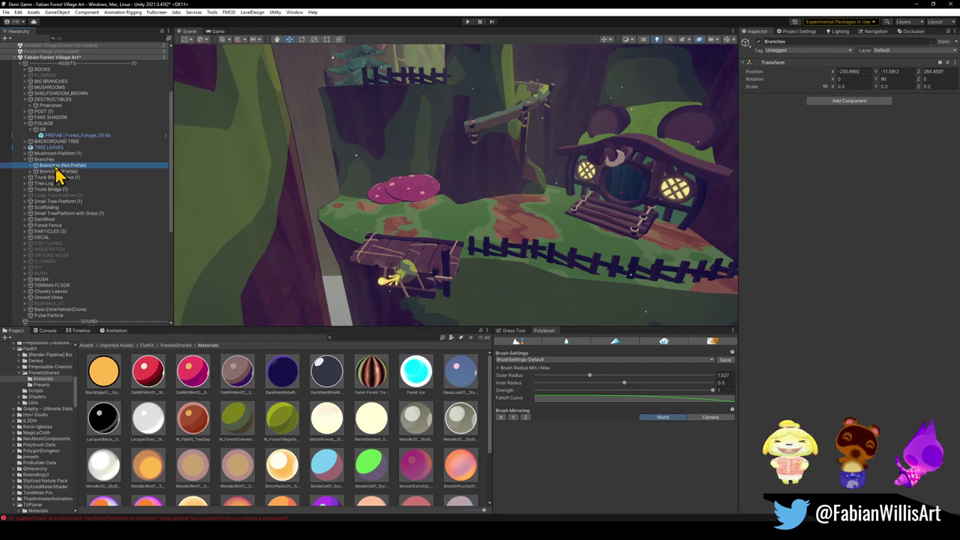
click(31, 166)
click(111, 171)
key(f)
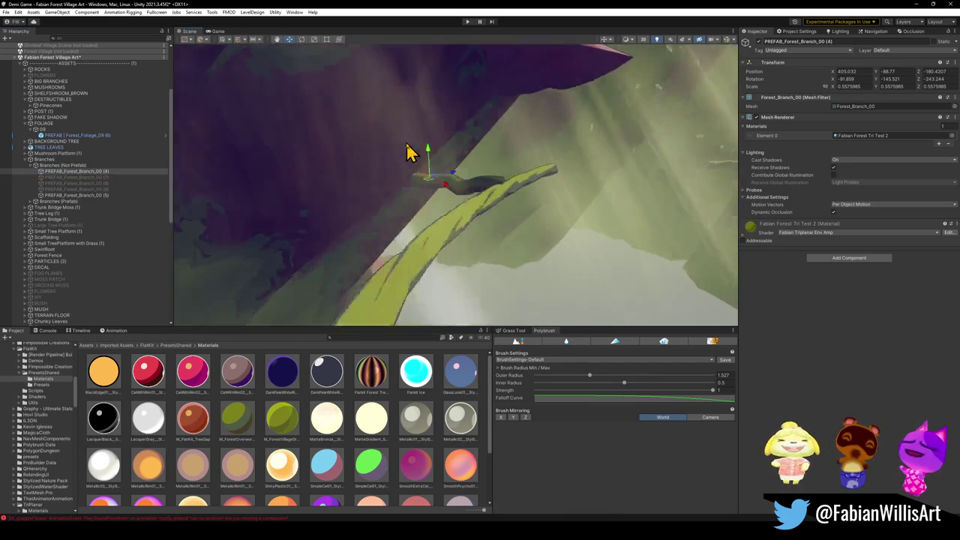
mouse_move(482, 186)
mouse_down()
mouse_move(457, 165)
mouse_move(370, 178)
mouse_up()
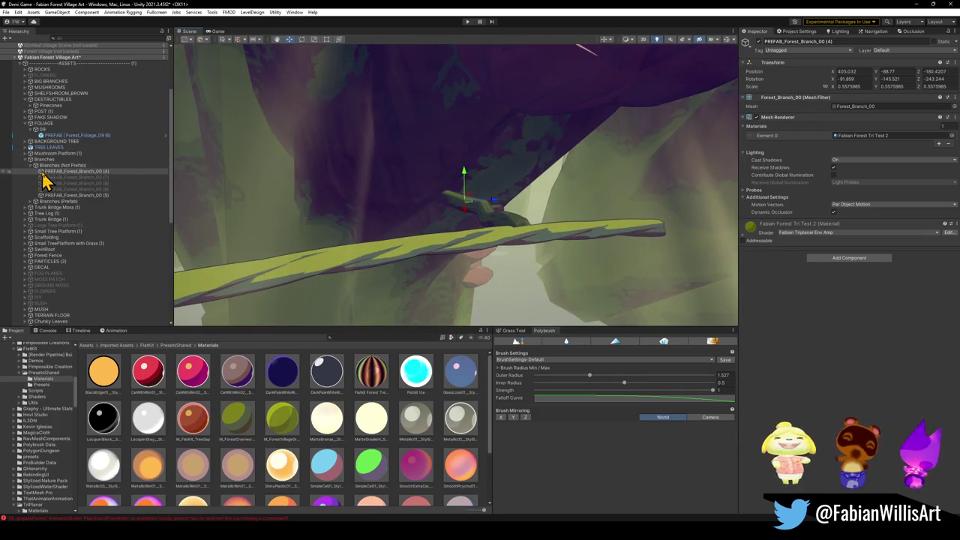
click(31, 166)
click(26, 160)
click(44, 159)
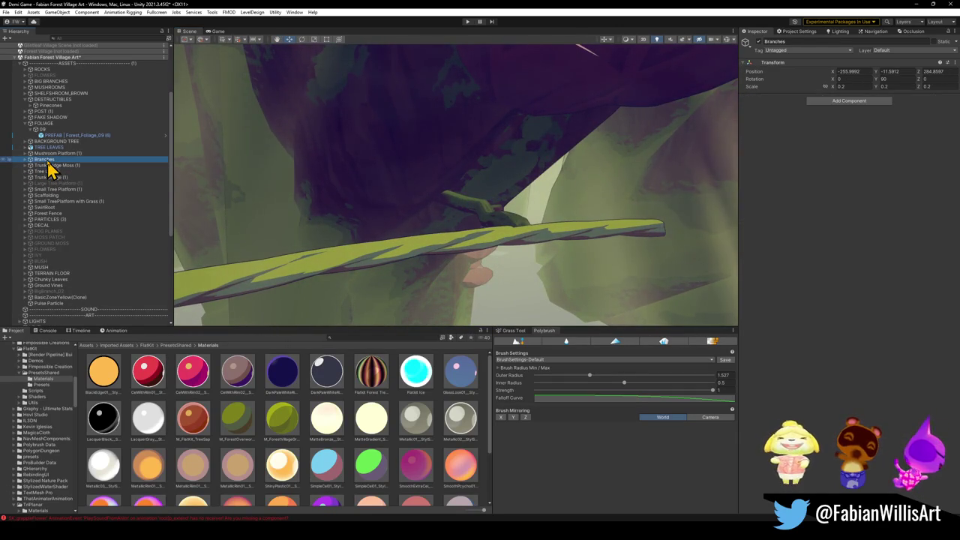
key(Delete)
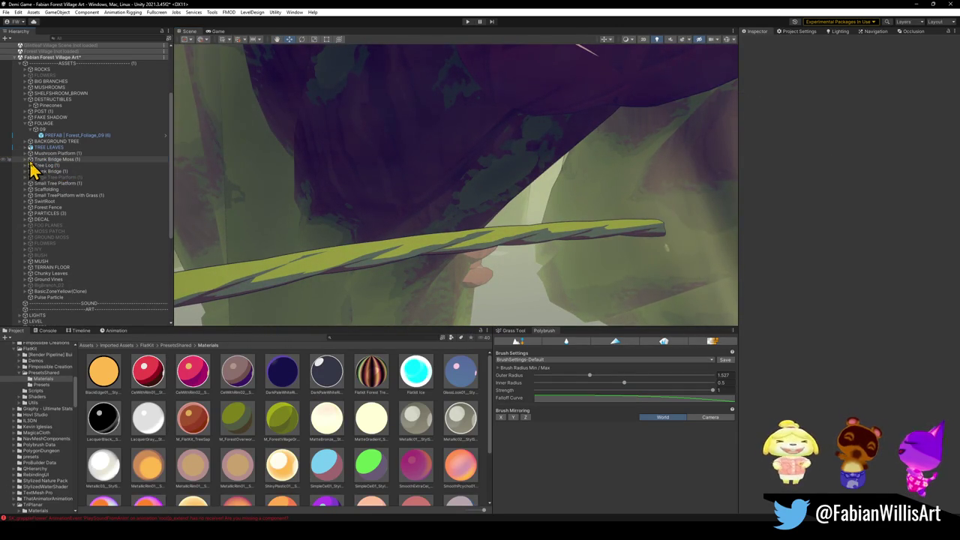
- Inspect the trunk bridge prefab inside Trunk Bridge Moss, then delete Trunk Bridge Moss
click(27, 160)
click(26, 160)
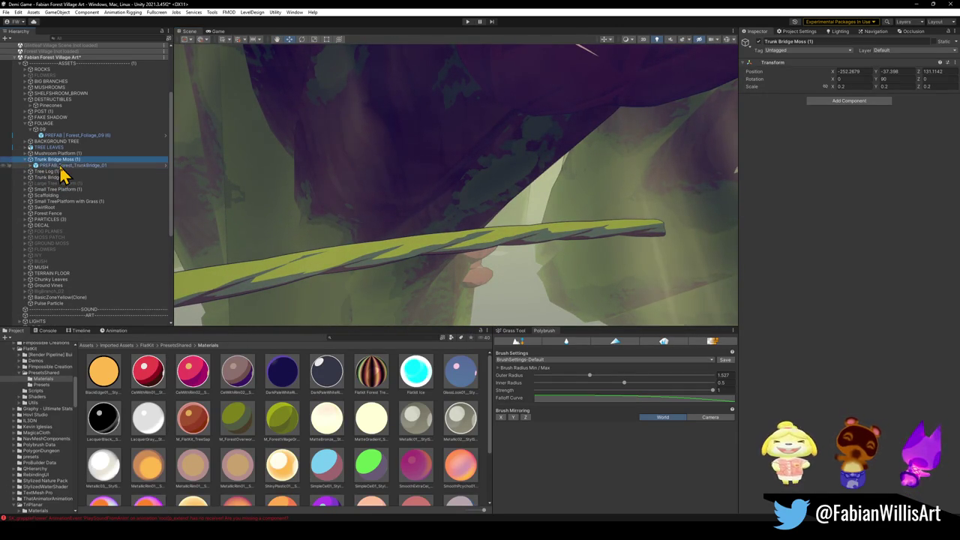
click(62, 167)
key(f)
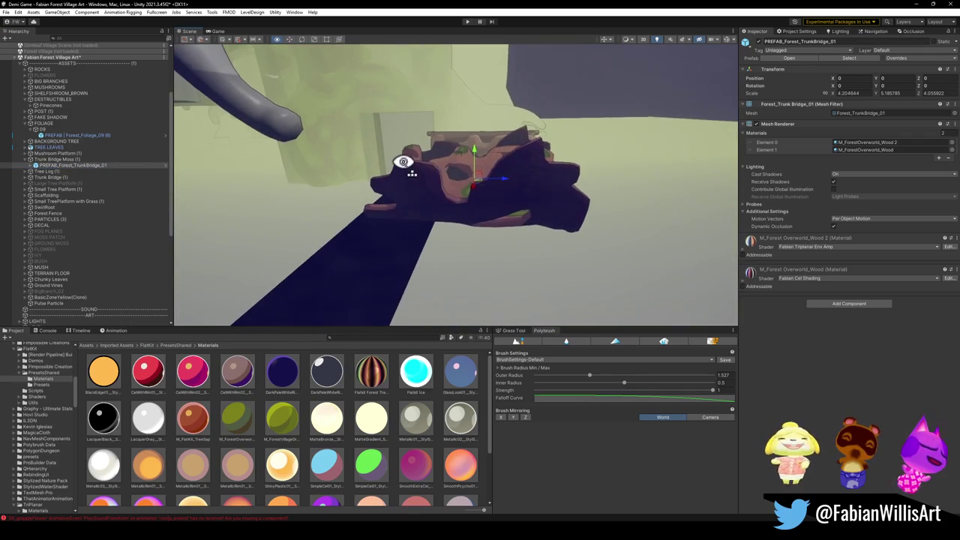
drag(403, 162, 404, 180)
click(54, 153)
key(Delete)
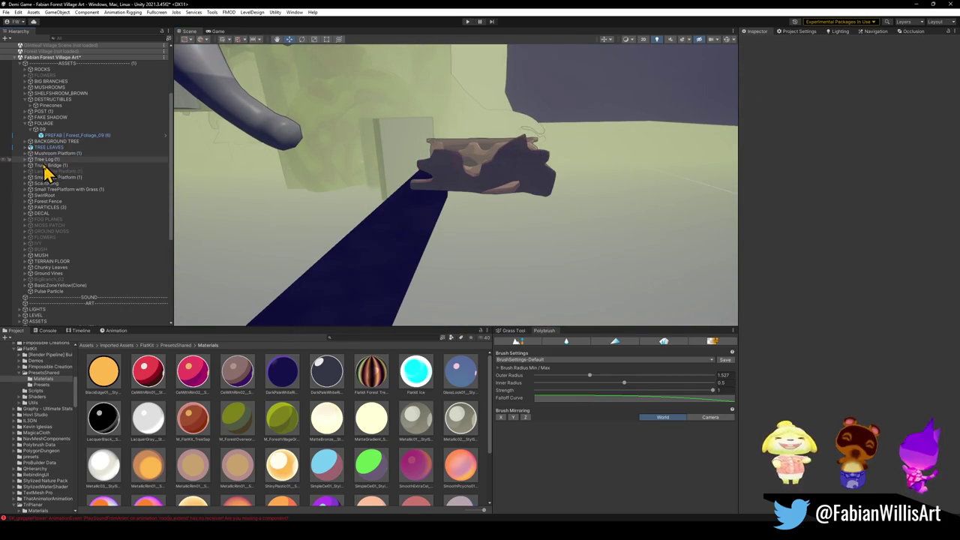
- Delete the Tree Log, Trunk Bridge and Small Tree Platform groups
click(45, 160)
key(Delete)
click(49, 159)
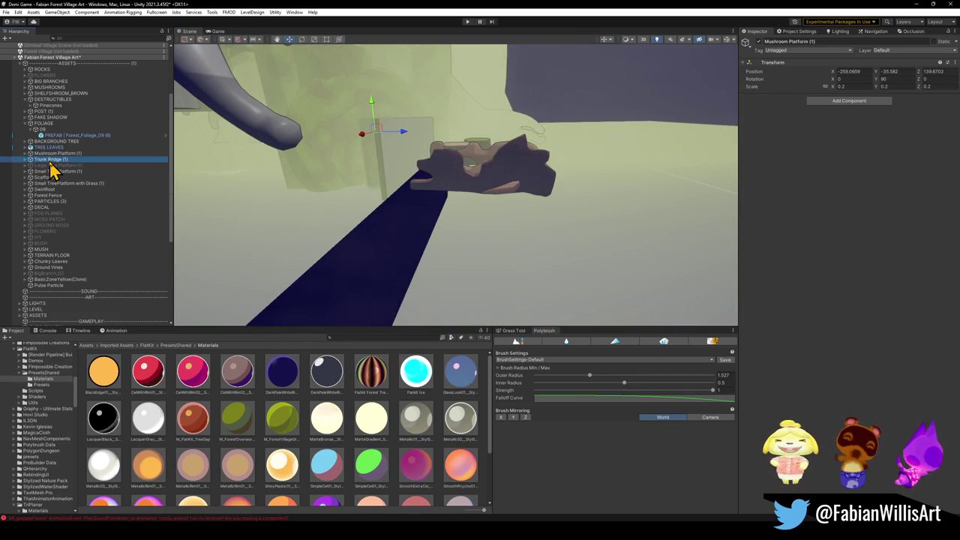
key(Delete)
click(56, 166)
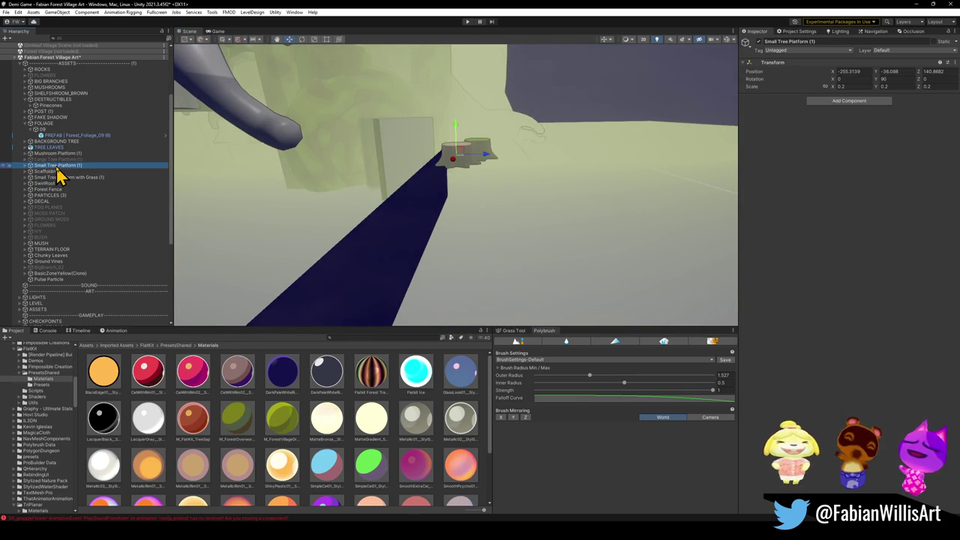
key(Delete)
- Delete Scaffolding and Small TreePlatform with Grass after checking their children, then expand SwirlRoot
click(53, 166)
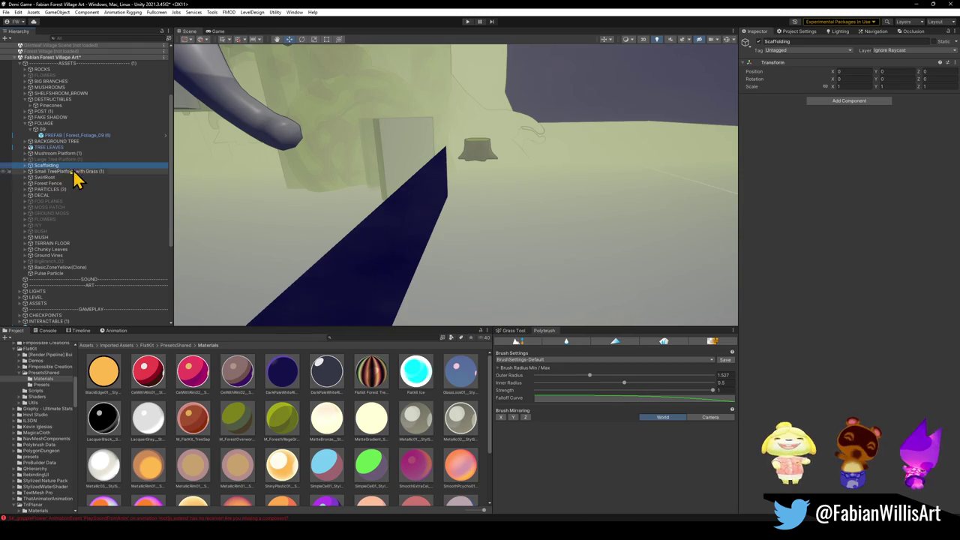
click(27, 165)
key(Down)
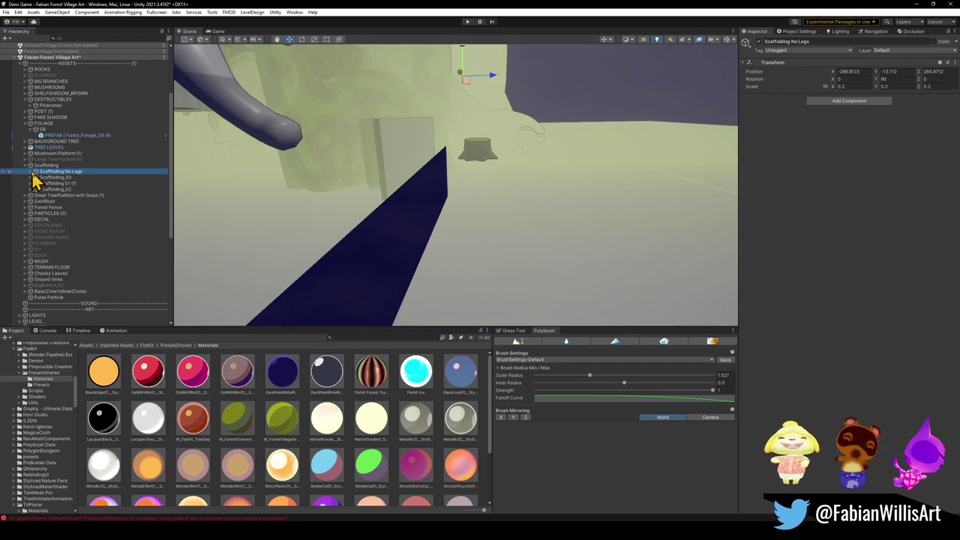
click(32, 171)
key(Left)
key(Left)
key(Delete)
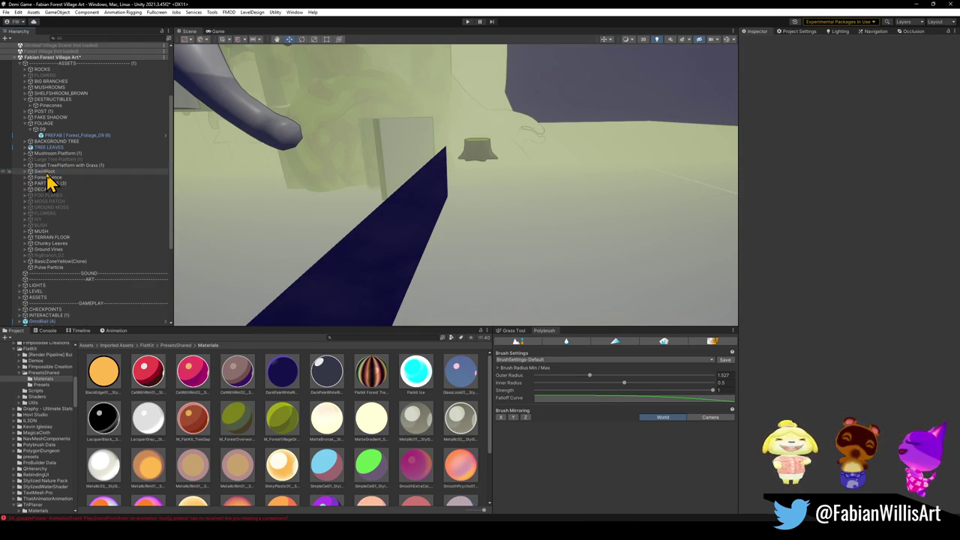
key(Right)
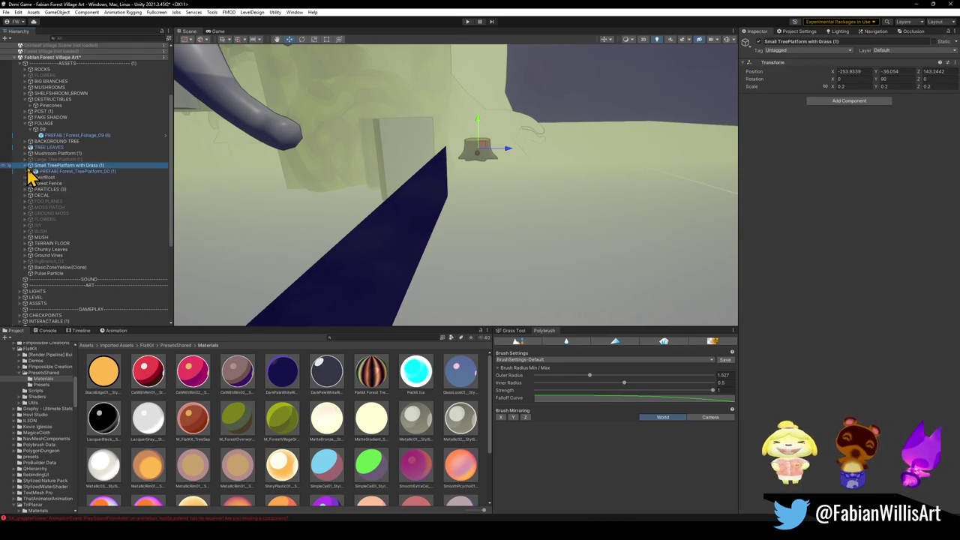
key(Down)
key(Up)
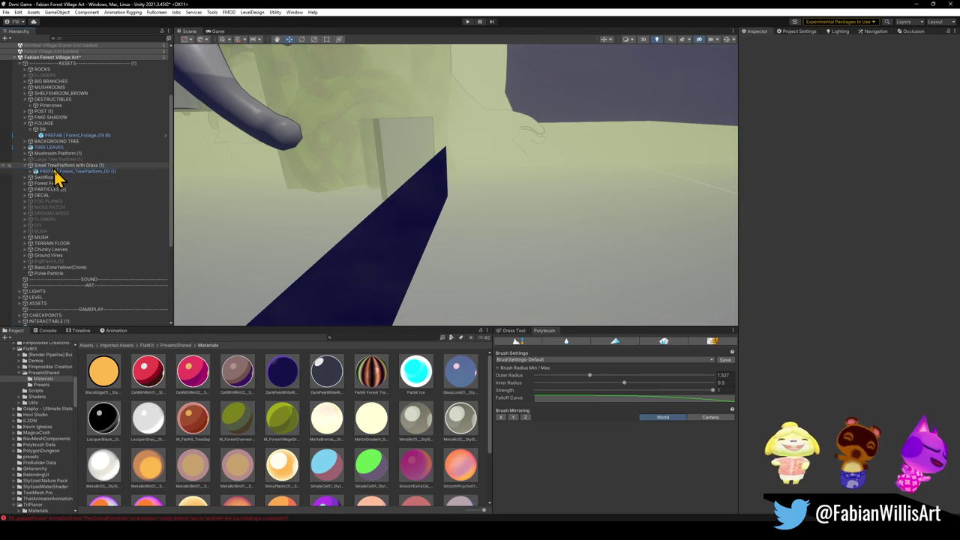
key(Delete)
key(Right)
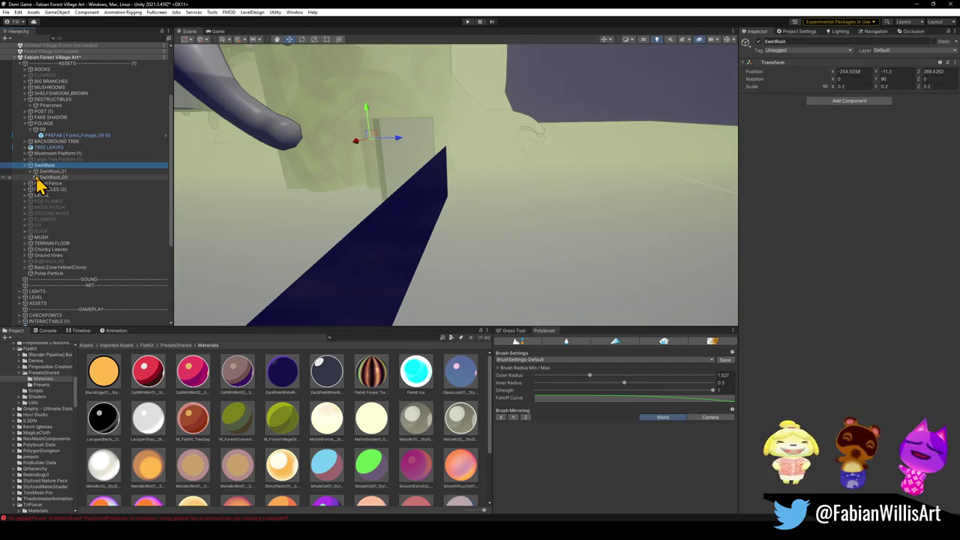
click(31, 171)
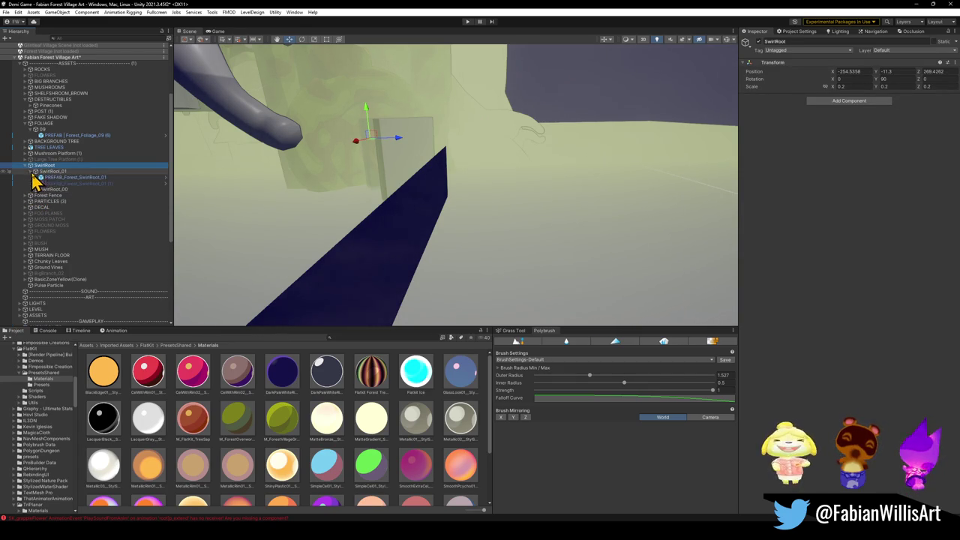
- View the swirl root in the scene, then delete its duplicate prefab and SwirlRoot_00
click(57, 176)
key(f)
scroll(431, 189, down, 5)
mouse_move(431, 188)
mouse_down()
mouse_move(420, 186)
mouse_move(682, 209)
mouse_up()
mouse_move(67, 178)
mouse_down()
mouse_move(37, 180)
mouse_move(58, 186)
mouse_up()
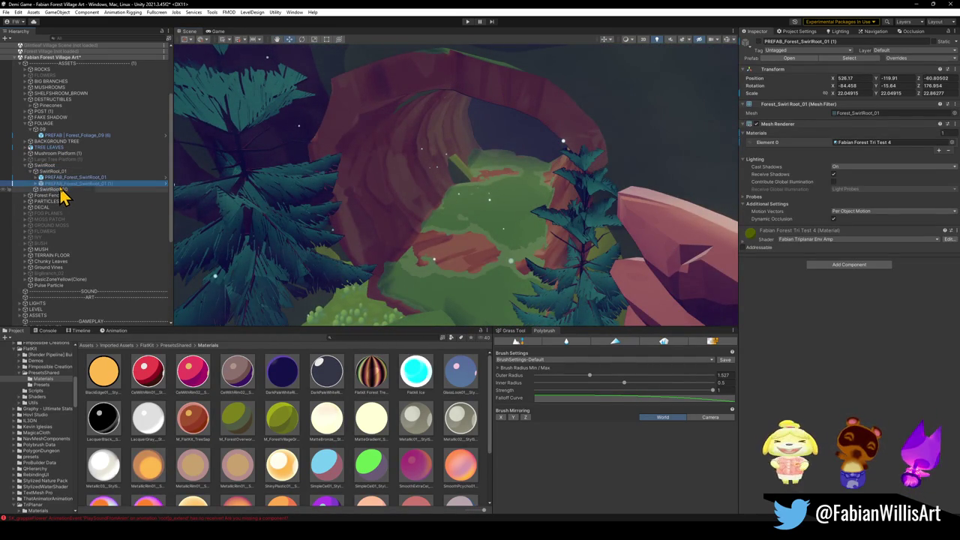
key(Delete)
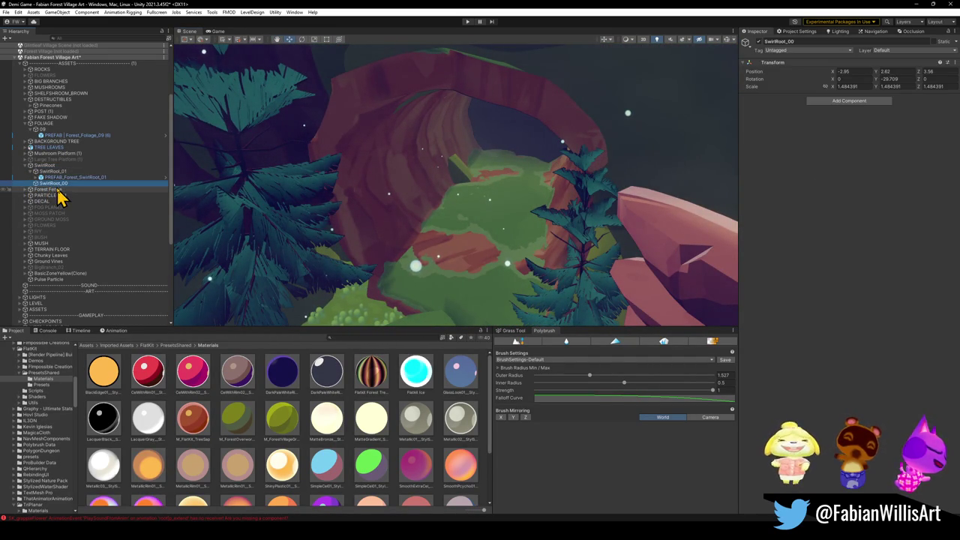
key(Delete)
- Collapse SwirlRoot_01 and rename the SwirlRoot group to SWIRLROOT
click(34, 172)
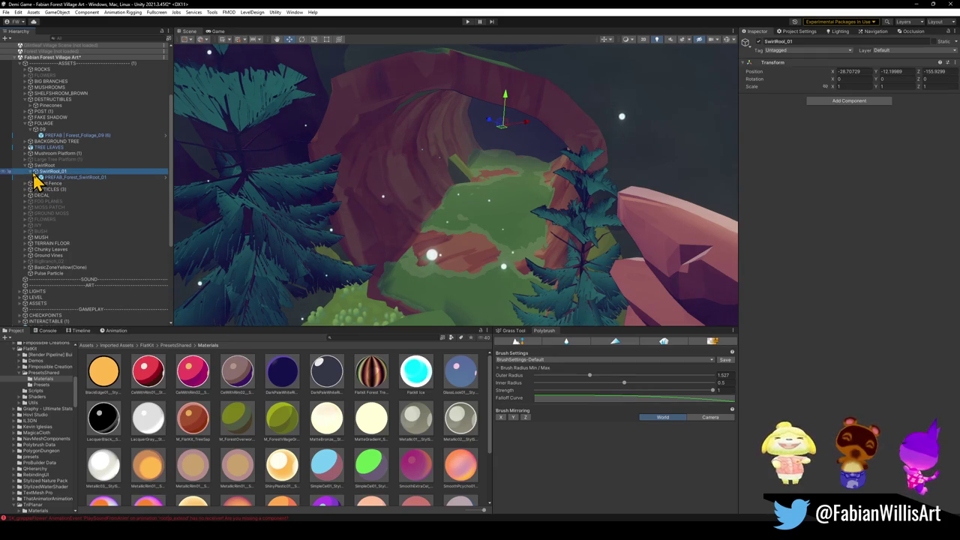
key(Left)
click(41, 166)
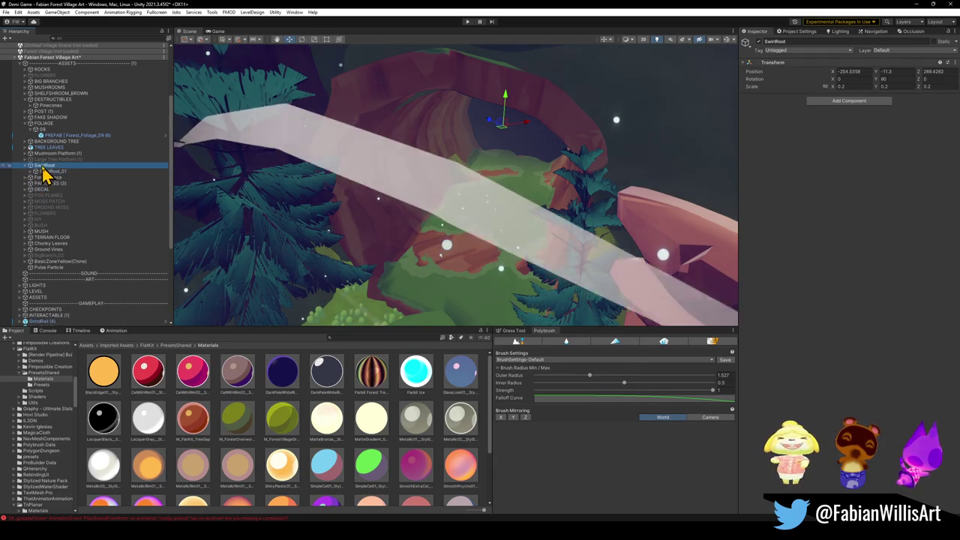
click(62, 167)
text(SWIRLROOT)
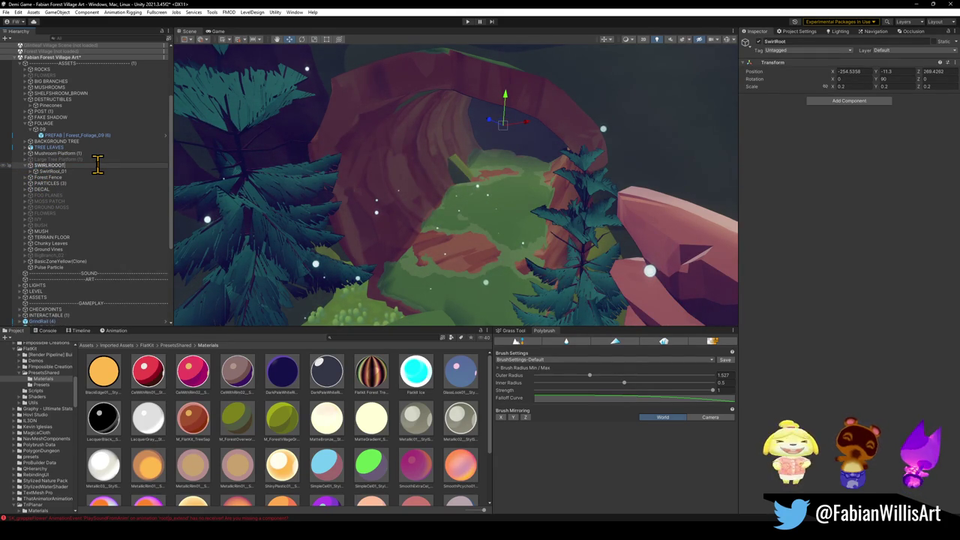
key(Return)
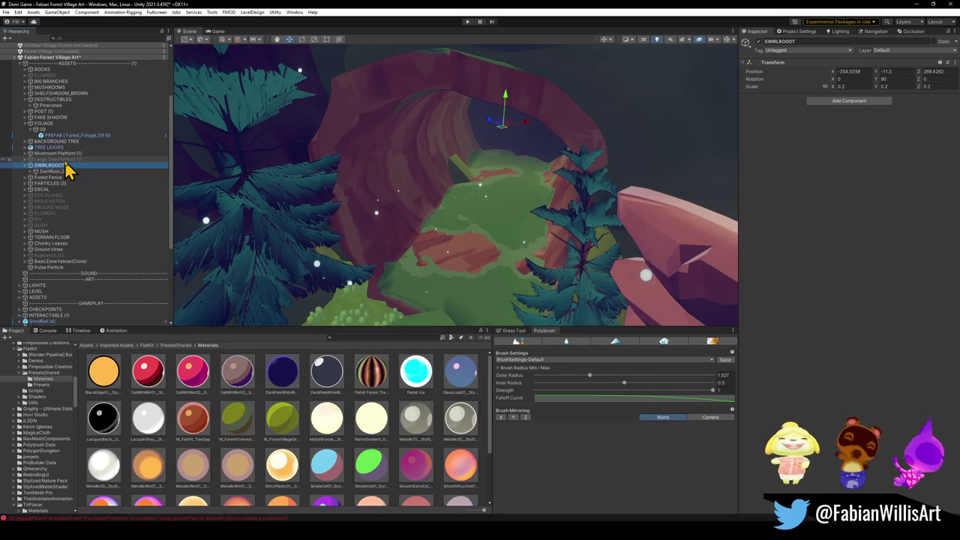
click(63, 165)
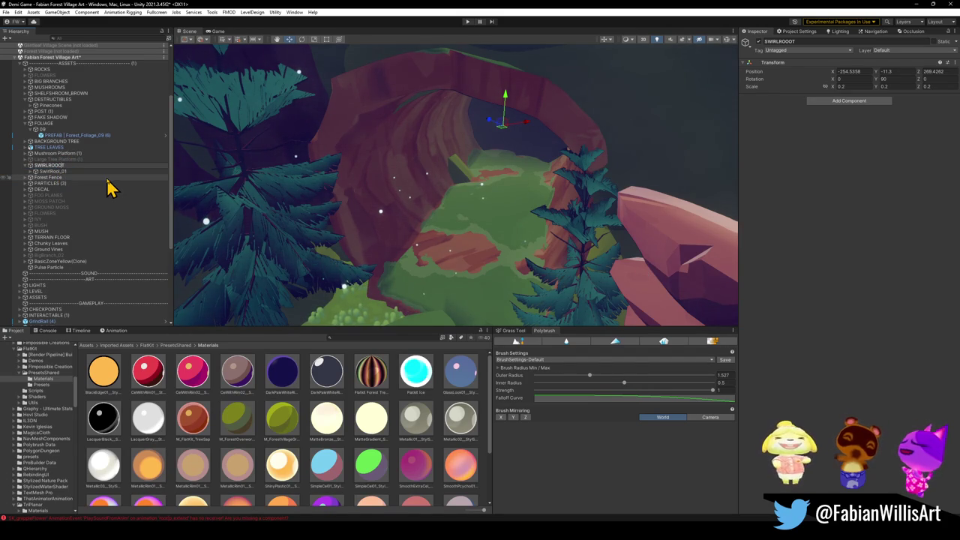
click(26, 165)
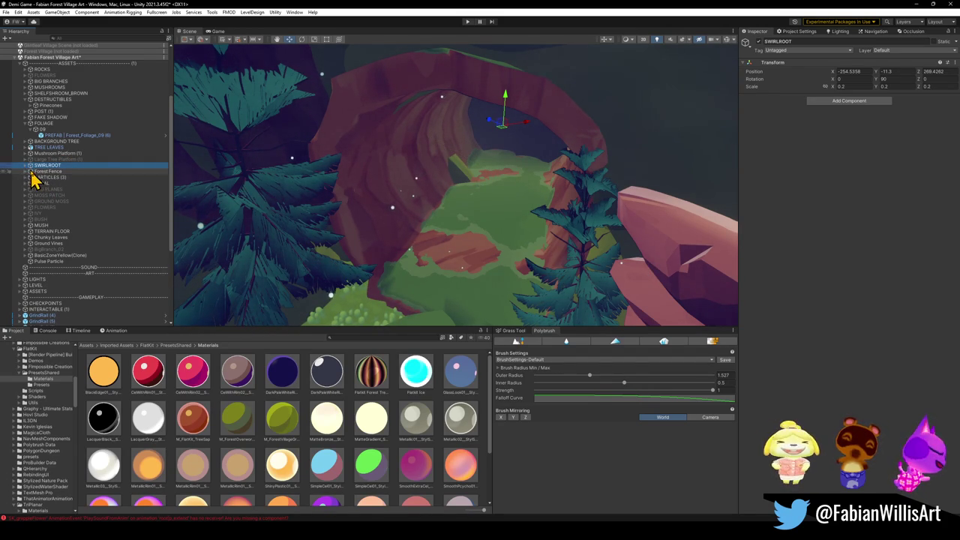
- Delete the SwirlRoot_01 wrapper so the swirl root prefab sits under SWIRLROOT
click(25, 167)
click(47, 176)
key(Delete)
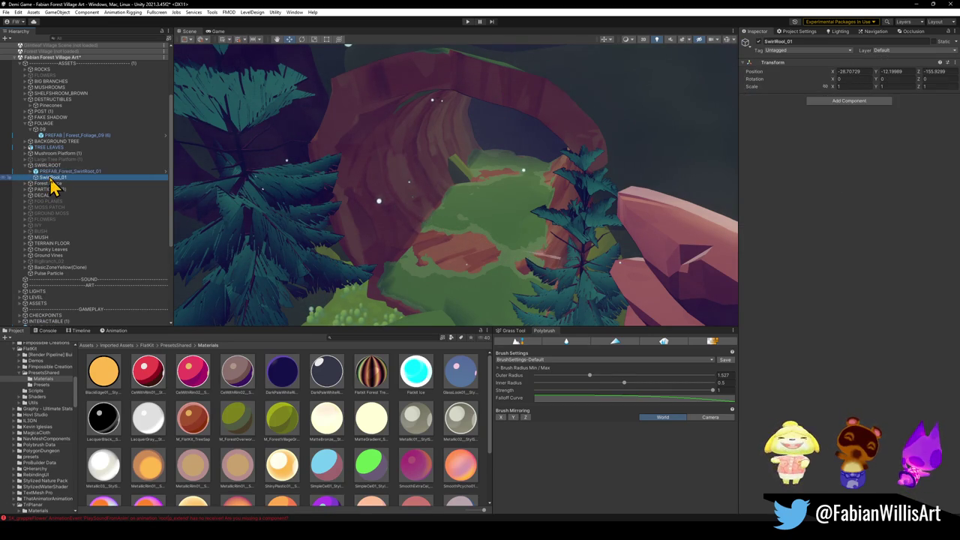
- Delete the duplicate Forest_Fence_00 copies, fold Forest Fence shut, and expand PARTICLES
click(49, 178)
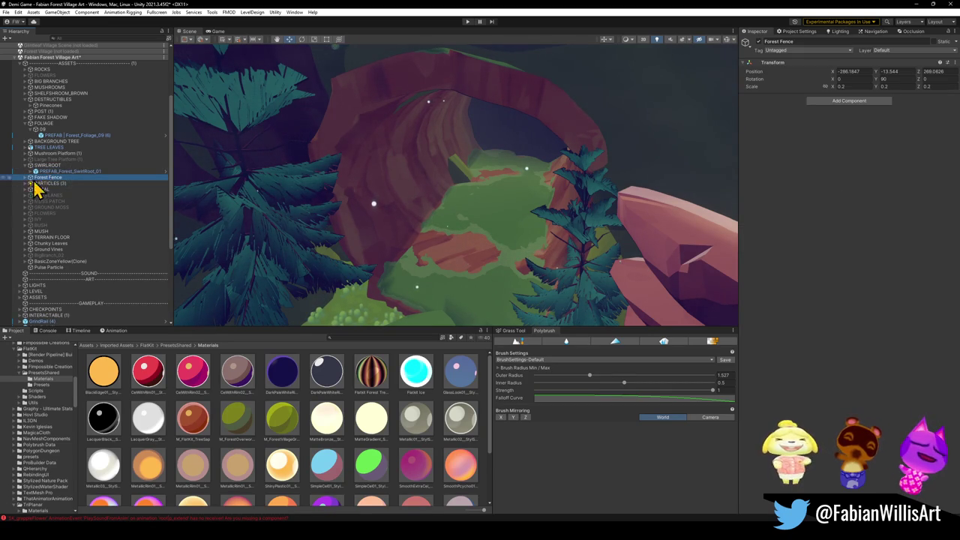
click(25, 178)
click(87, 279)
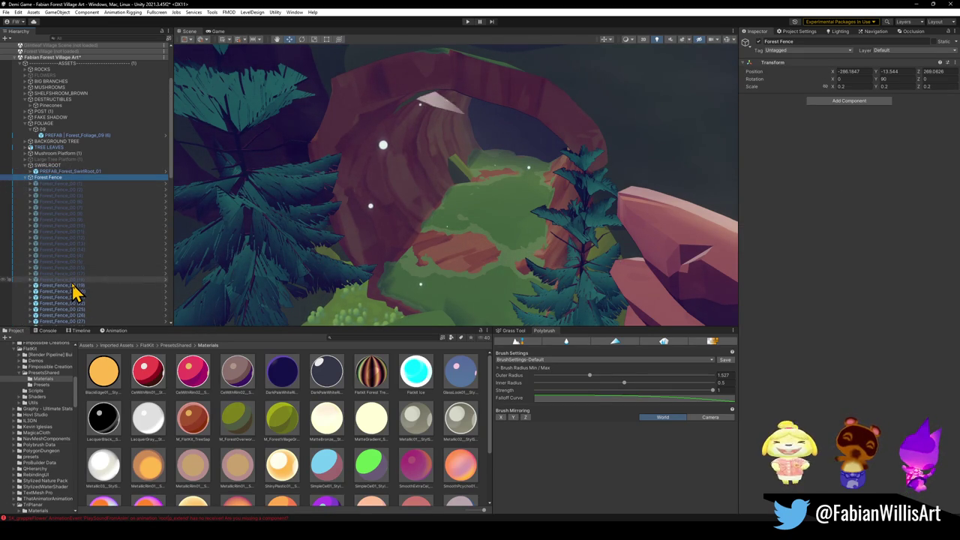
shift+click(73, 184)
key(Delete)
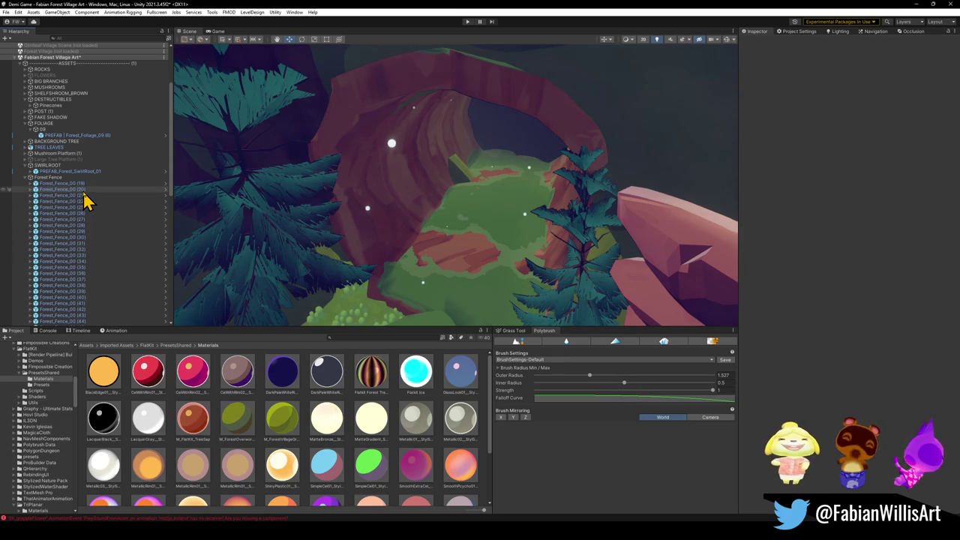
scroll(86, 201, down, 3)
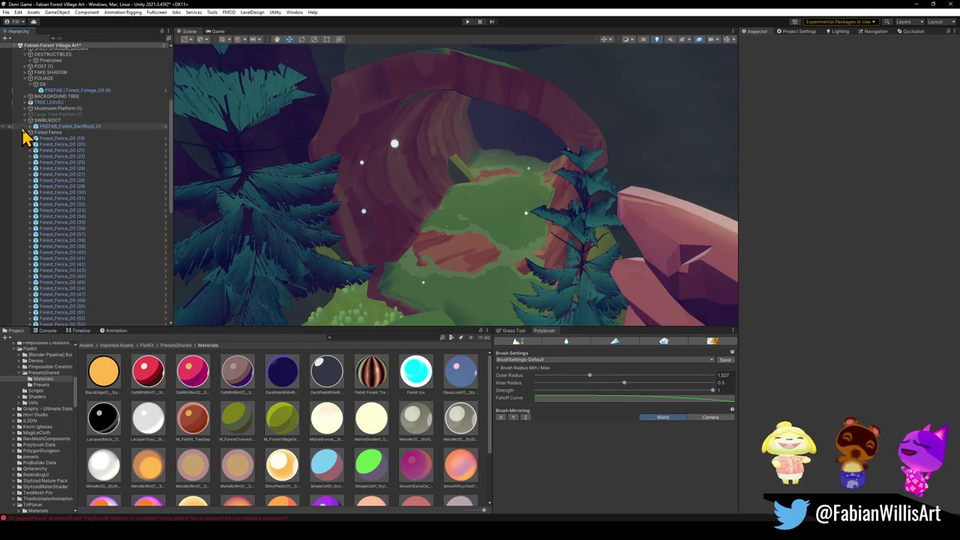
click(26, 133)
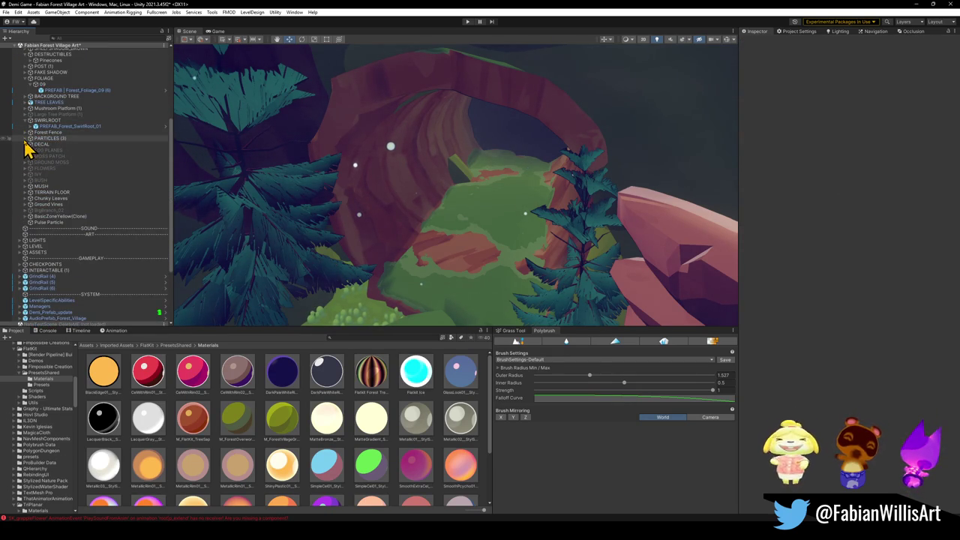
click(25, 138)
click(41, 144)
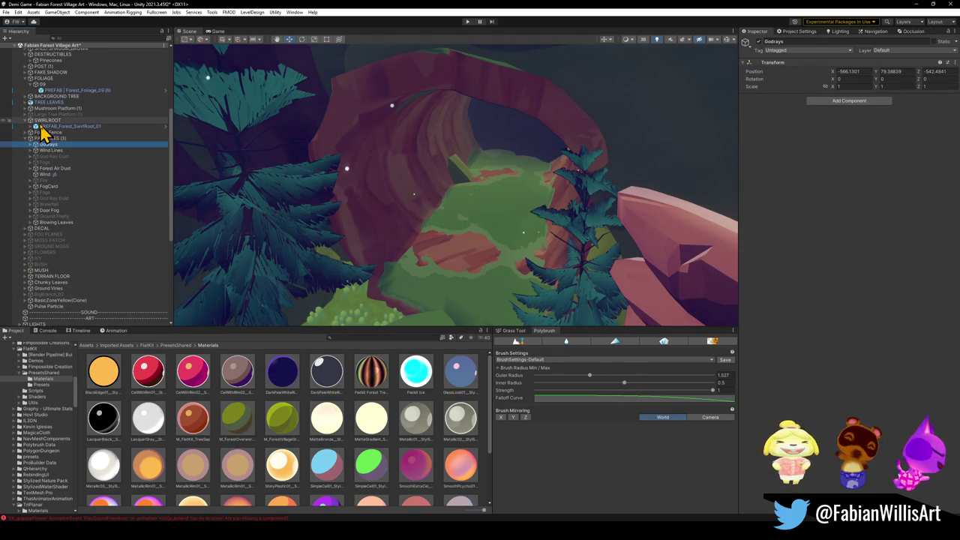
- Delete the disabled Large Tree Platform and fold SWIRLROOT shut
click(53, 115)
key(Delete)
click(25, 115)
- Move the Forest_Foliage_09 prefab directly under FOLIAGE and delete the empty 09 group
scroll(49, 139, up, 3)
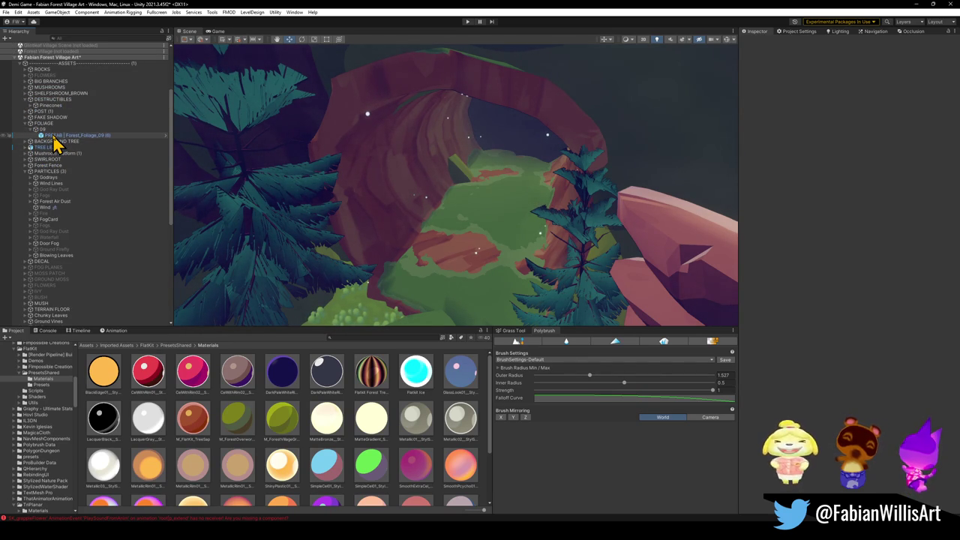
key(f)
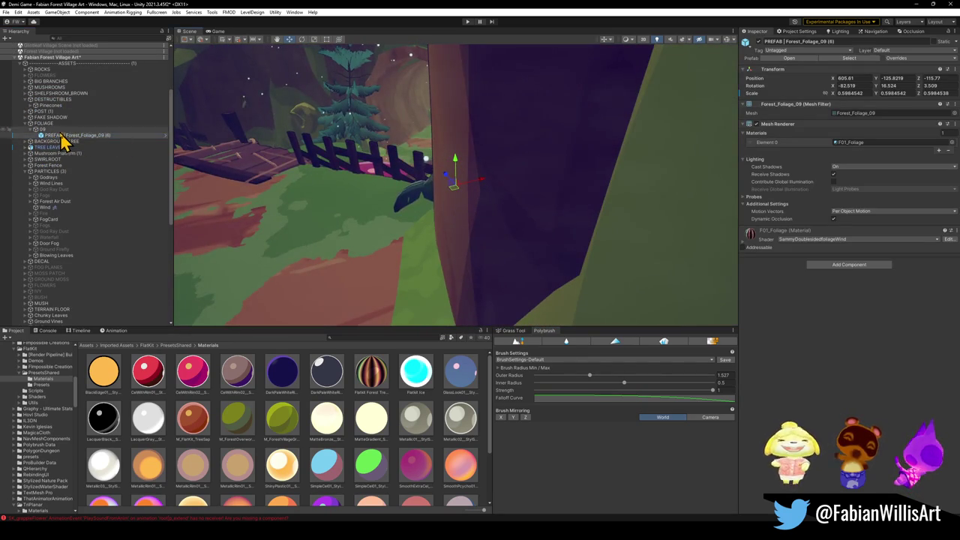
drag(60, 136, 58, 127)
click(52, 136)
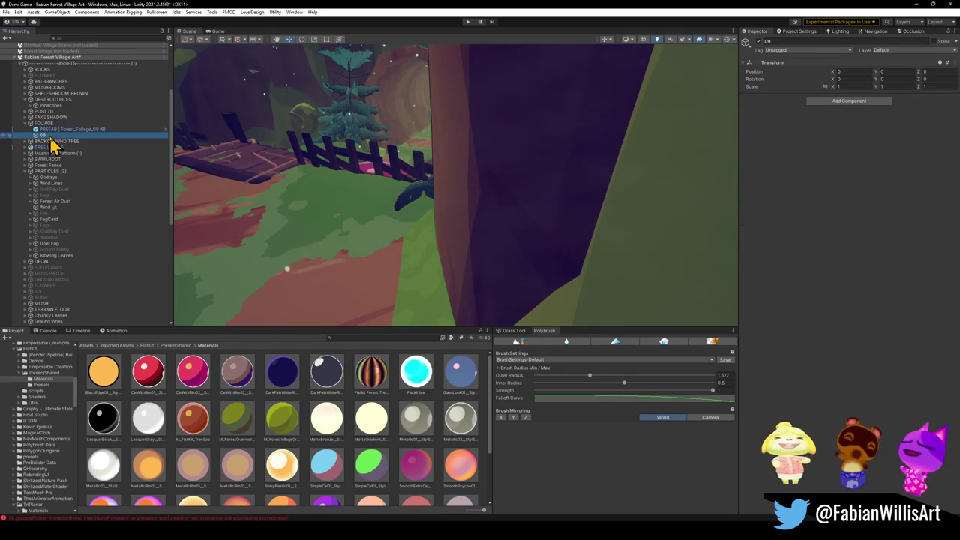
key(Delete)
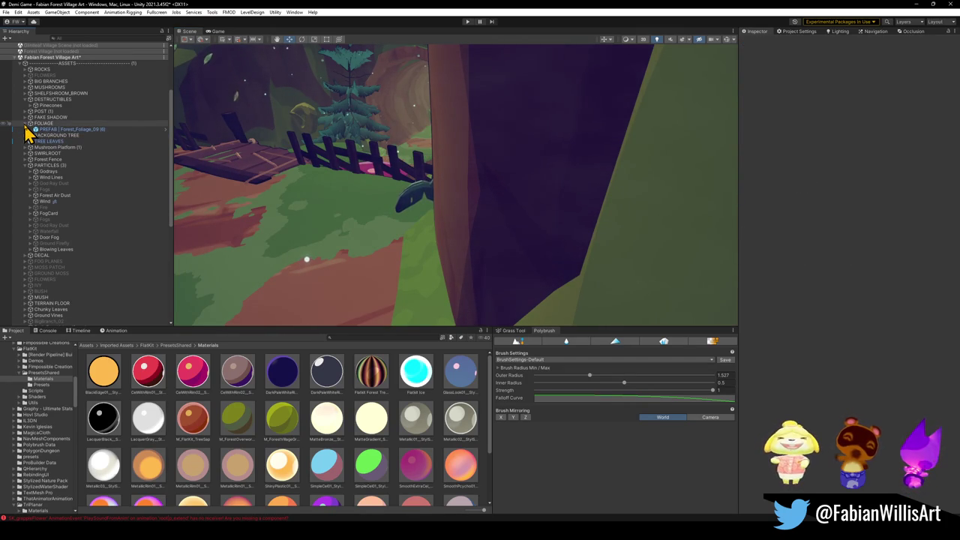
- Fold FOLIAGE and check the Godrays and Forest Air Dust groups, selecting God Ray Dust and Fog
click(26, 124)
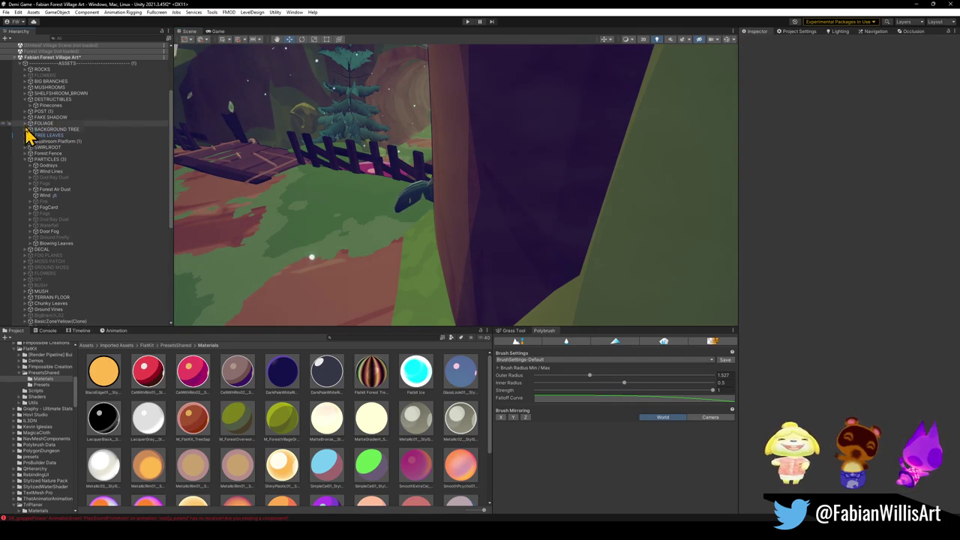
click(32, 167)
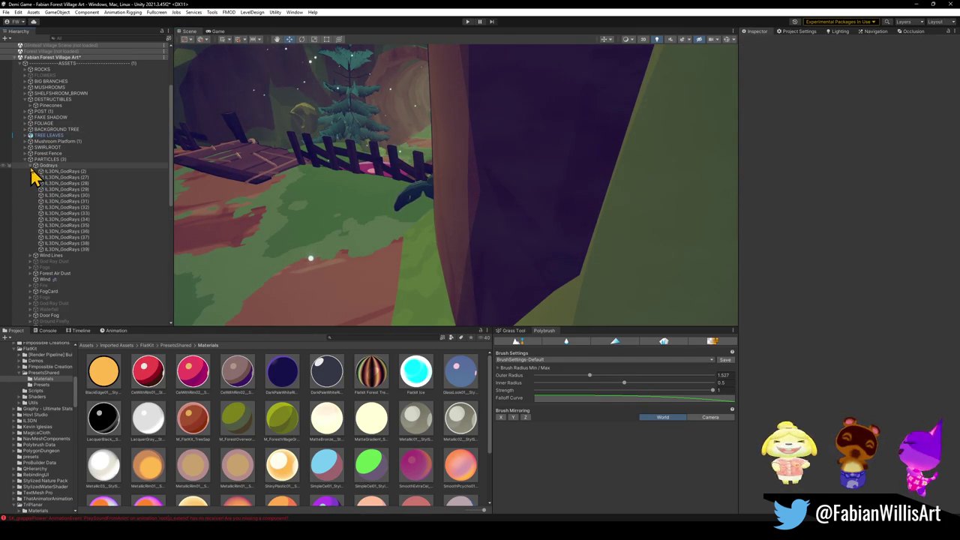
click(31, 167)
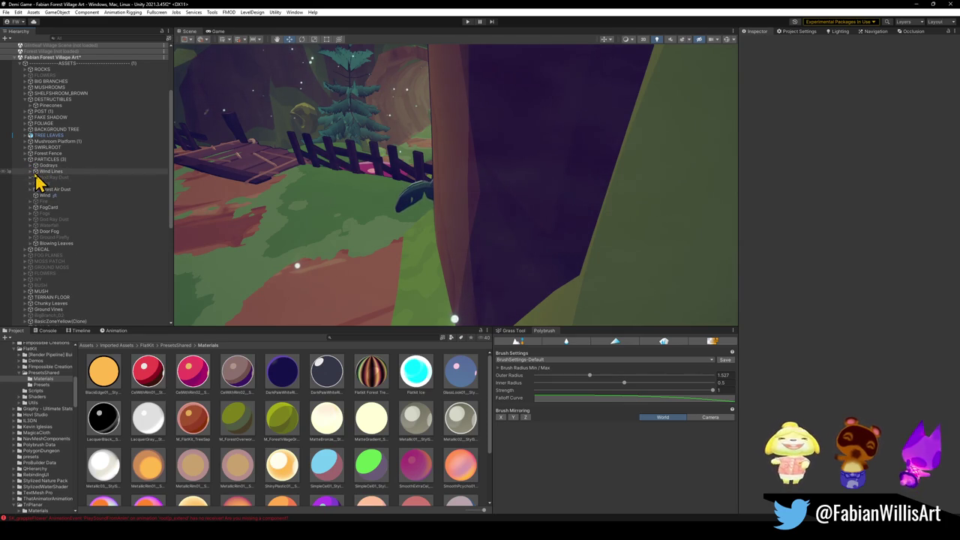
click(47, 178)
shift+click(47, 184)
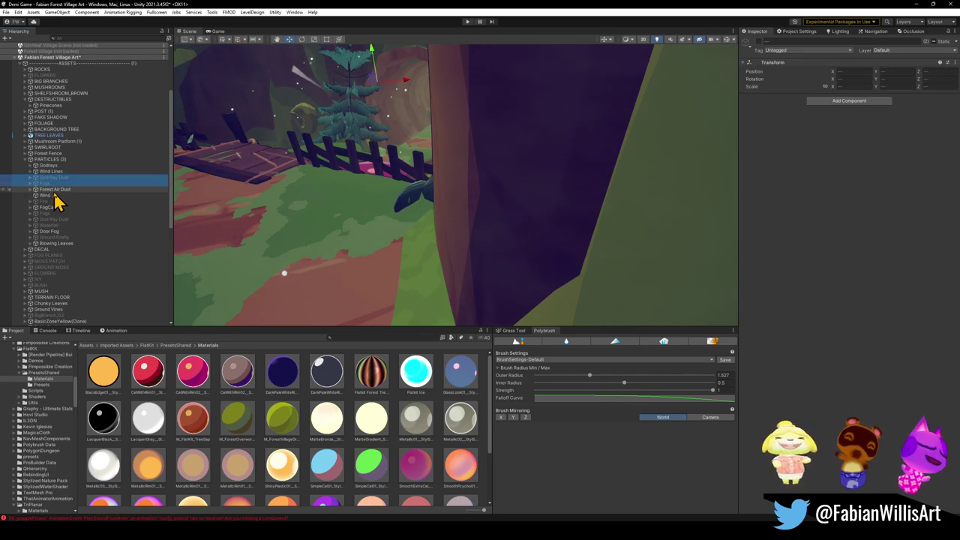
click(32, 189)
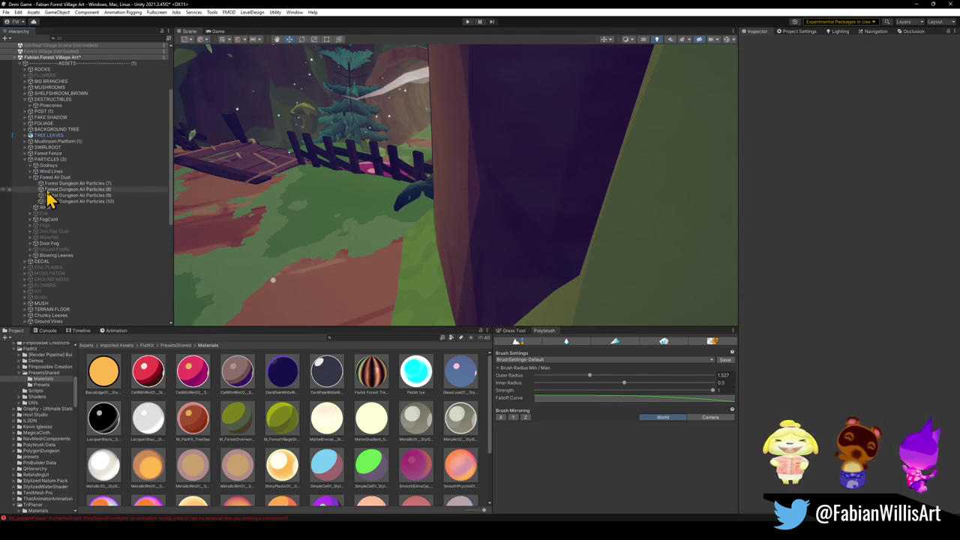
click(32, 180)
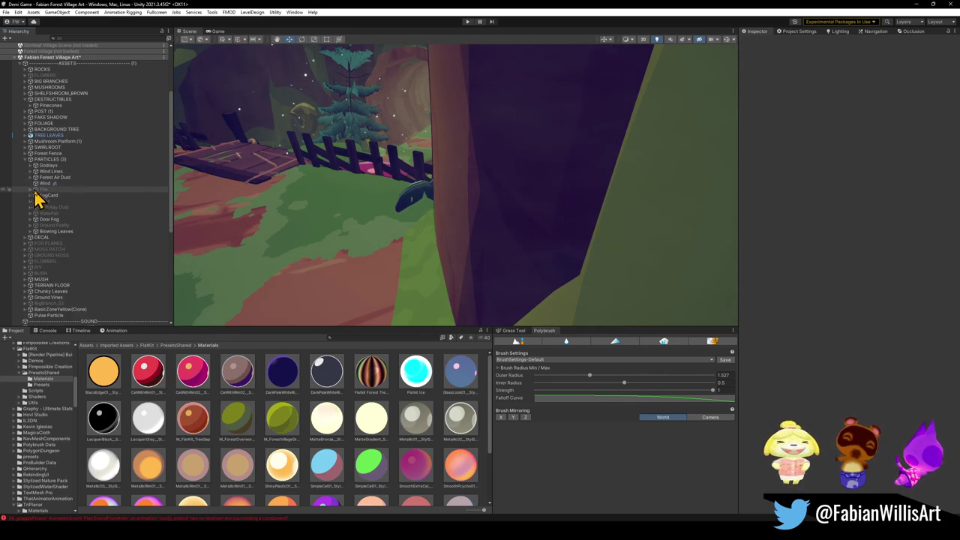
- Delete the disabled particle objects from Fogs through Waterfall, then expand Door Fog
click(43, 199)
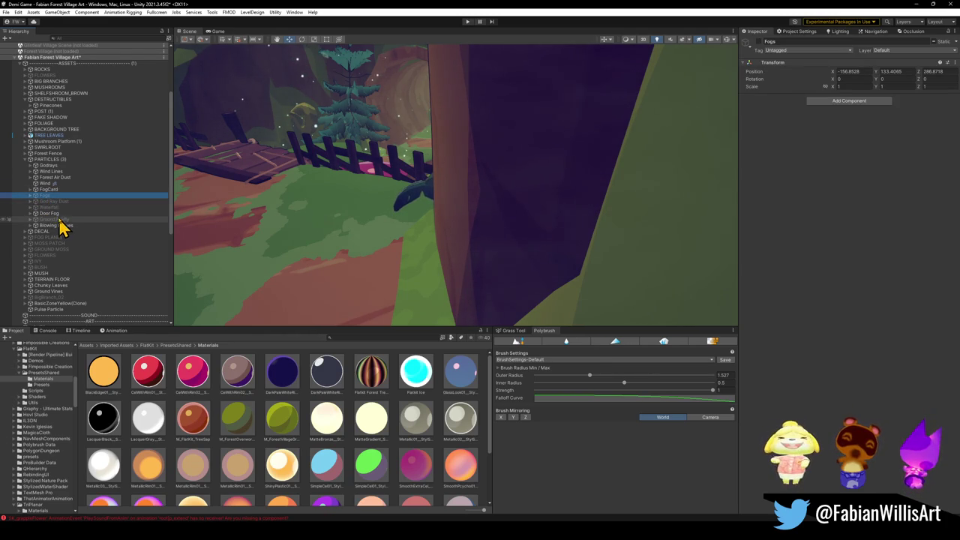
shift+click(60, 208)
key(Delete)
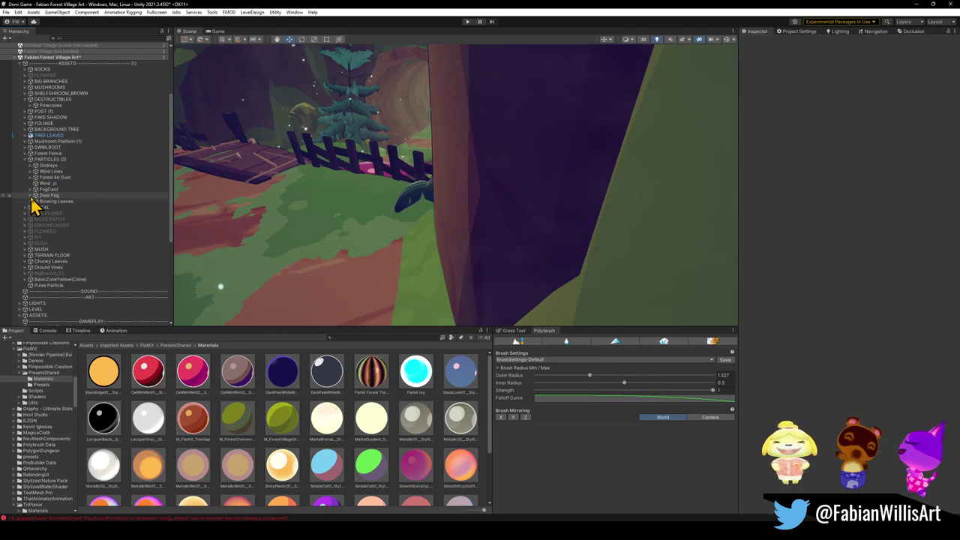
click(31, 196)
click(50, 202)
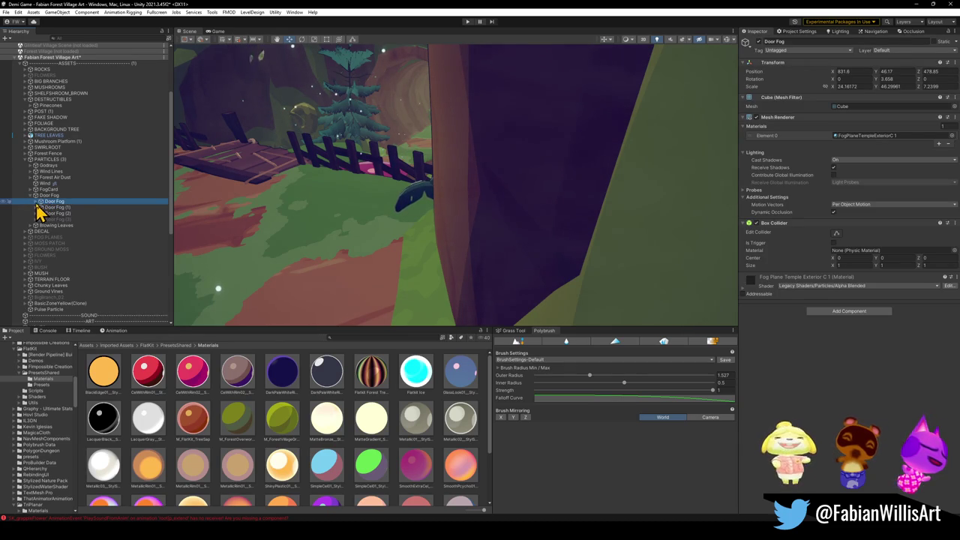
- Inspect and delete the first Door Fog cube and Door Fog (1)
double_click(39, 204)
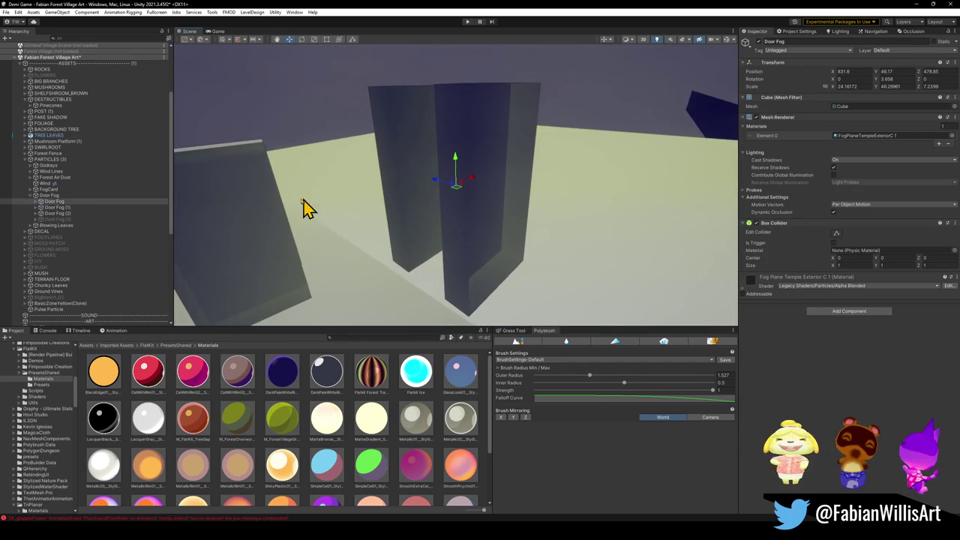
mouse_move(304, 209)
mouse_down()
mouse_move(360, 207)
mouse_move(257, 231)
mouse_move(375, 225)
mouse_up()
key(Delete)
click(54, 203)
key(f)
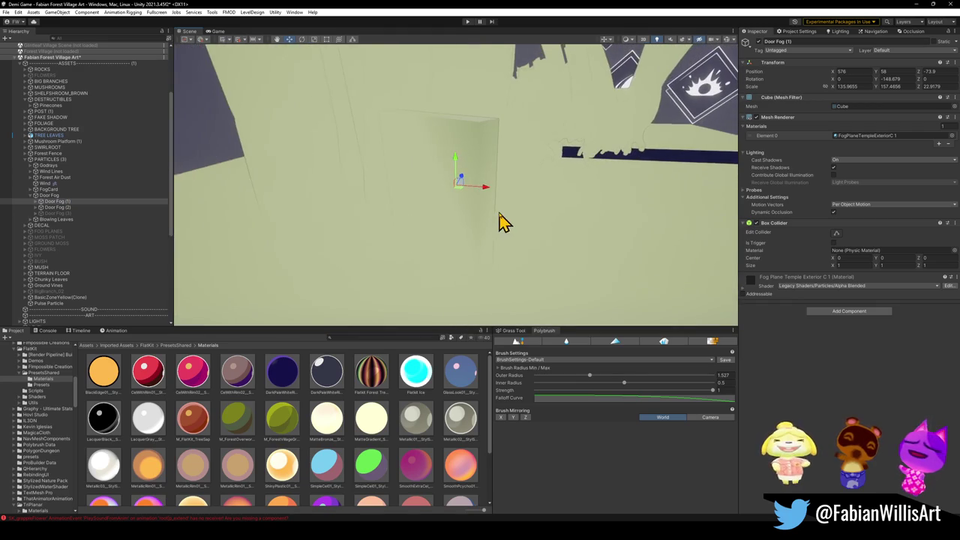
mouse_move(515, 216)
mouse_down()
mouse_move(542, 199)
mouse_move(409, 209)
mouse_move(553, 197)
mouse_move(367, 135)
mouse_move(337, 180)
mouse_move(596, 190)
mouse_move(617, 169)
mouse_move(187, 189)
mouse_up()
key(Delete)
- Delete Door Fog (2) and the remaining Door Fog entries, then expand Blowing Leaves
click(57, 203)
key(f)
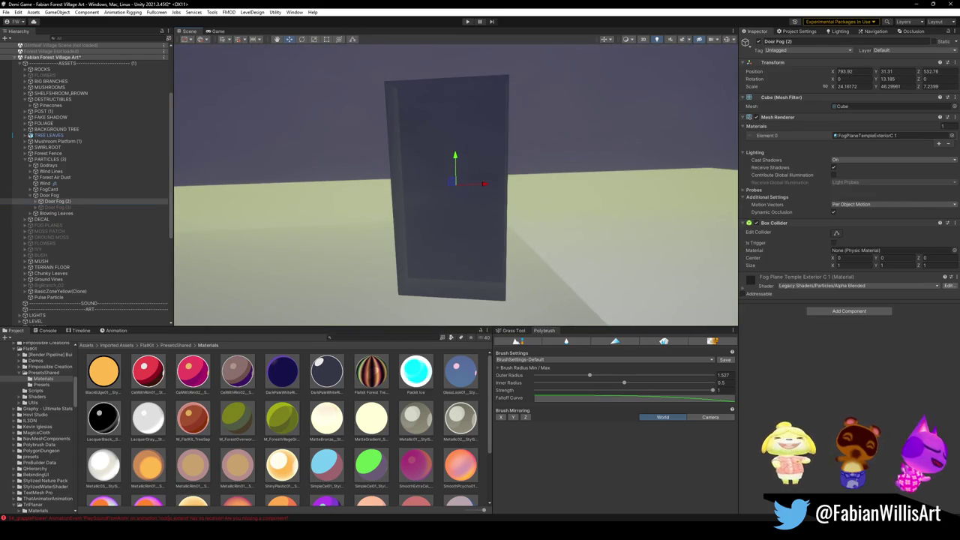
key(Delete)
click(52, 201)
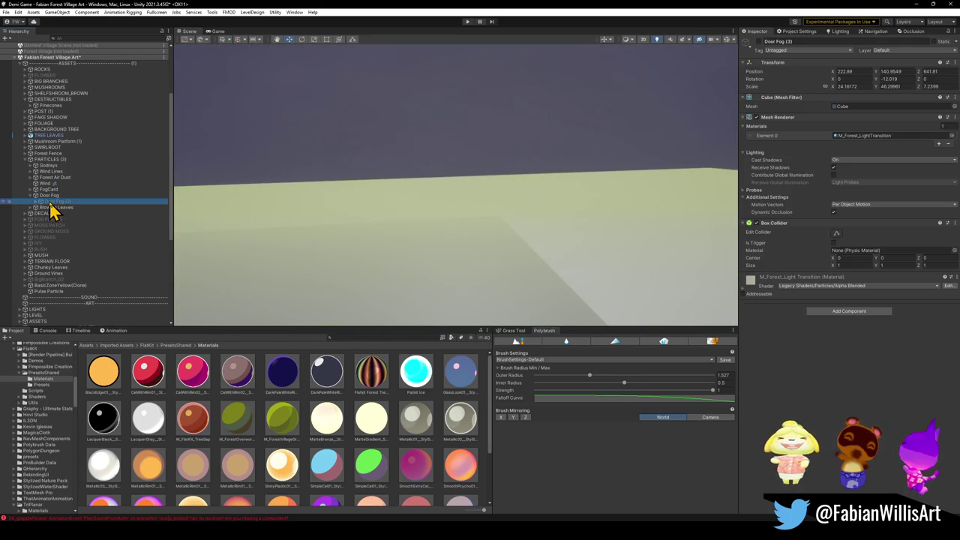
key(Delete)
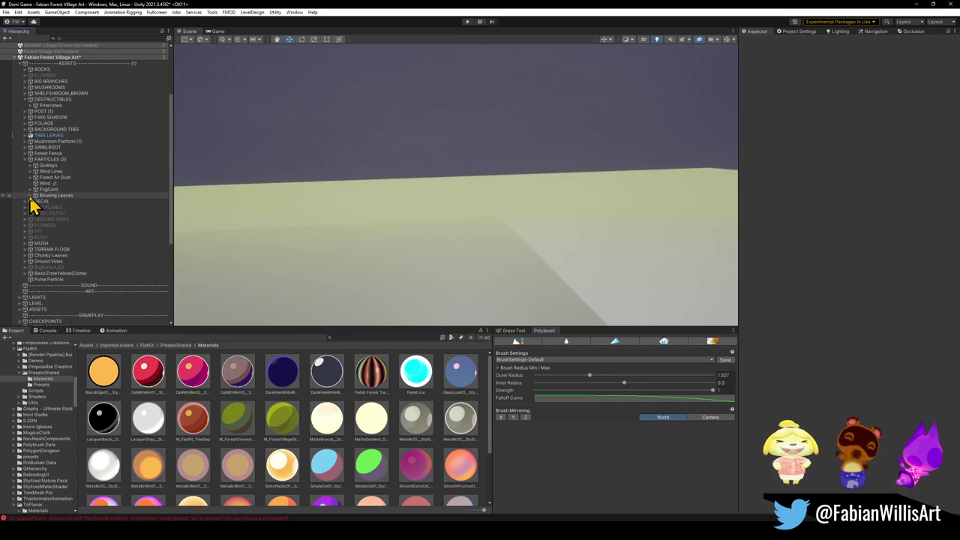
click(30, 196)
double_click(58, 201)
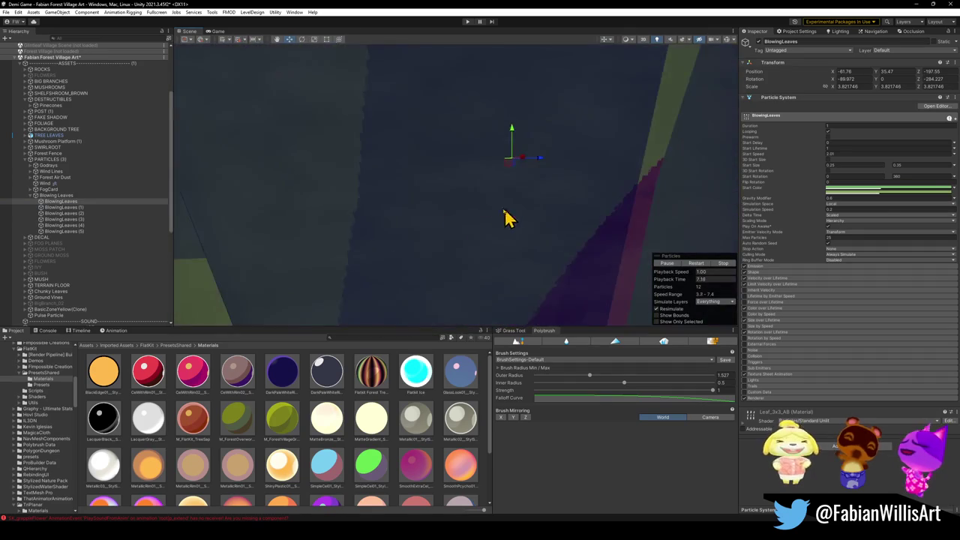
- Orbit back to the whole village, select Blowing Leaves, and save the scene with Ctrl+S
mouse_move(507, 216)
mouse_down()
mouse_move(457, 214)
mouse_move(713, 276)
mouse_move(677, 220)
mouse_move(529, 221)
mouse_move(337, 206)
mouse_move(310, 193)
mouse_move(143, 193)
mouse_up()
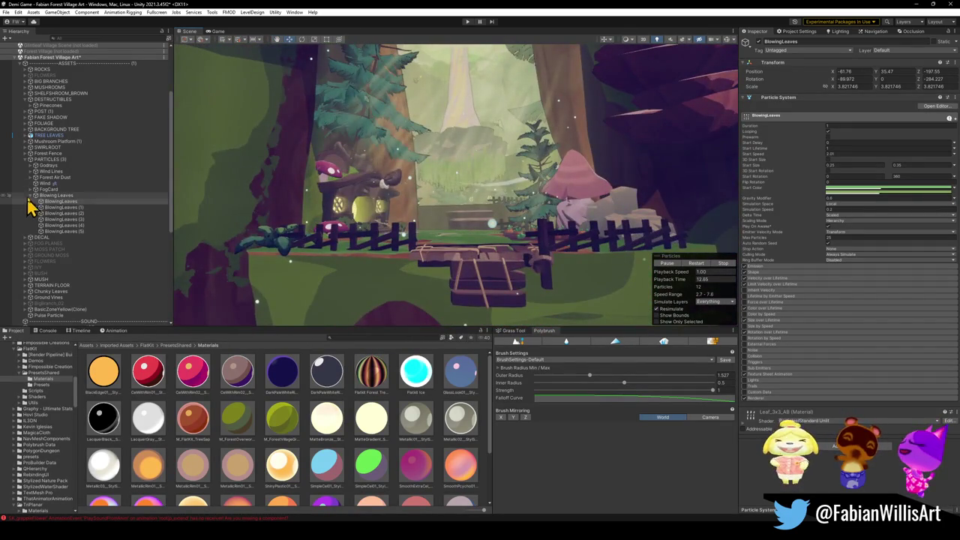
click(52, 195)
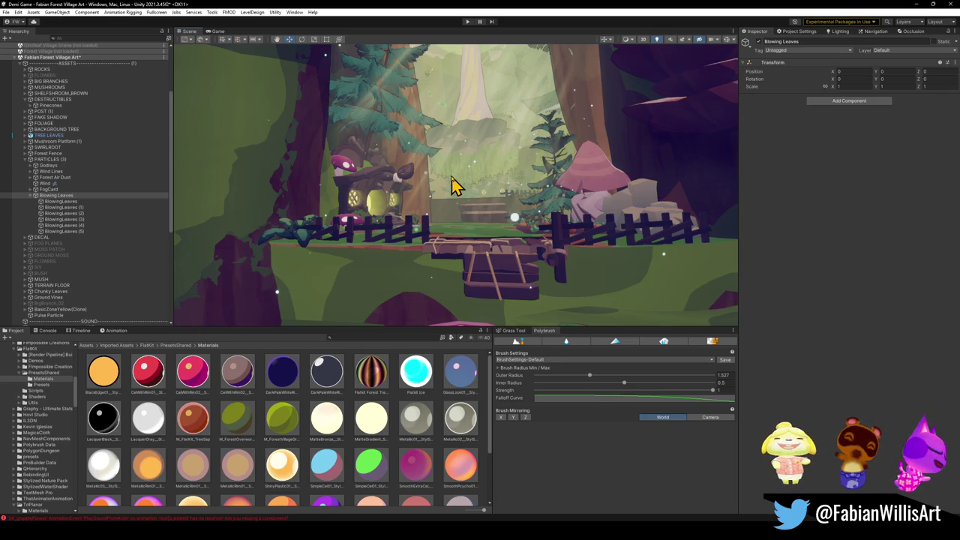
key(ctrl+s)
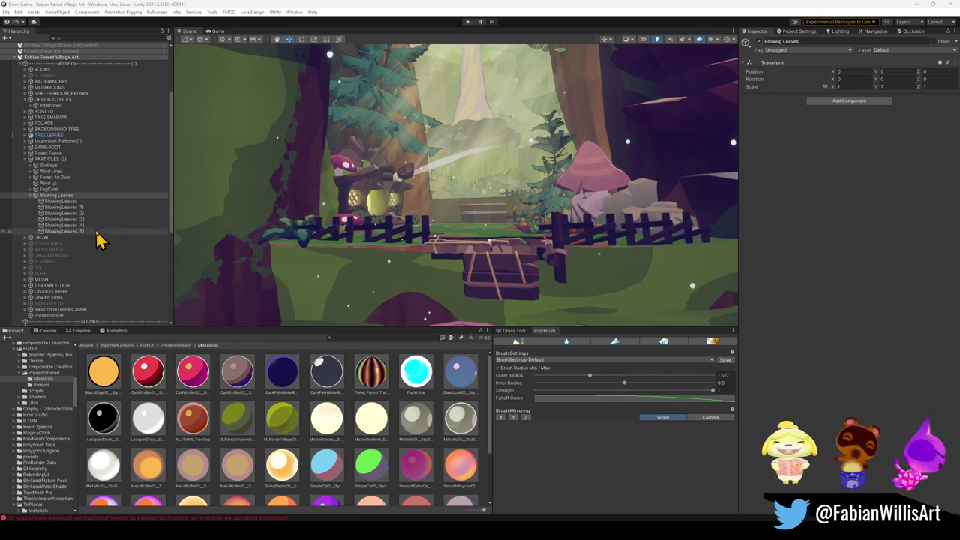
- Fold Blowing Leaves shut and select the DECAL group
click(30, 195)
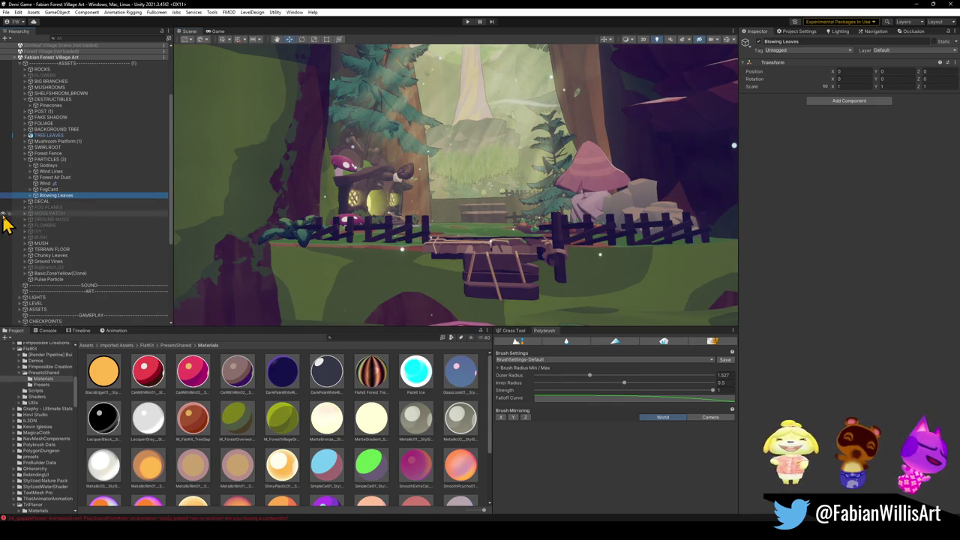
click(31, 202)
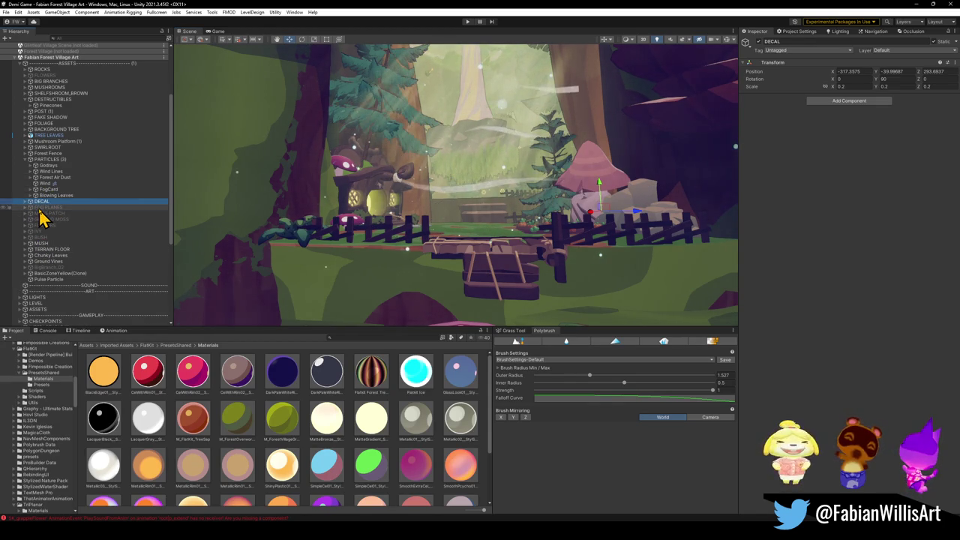
- Delete DECAL and the groups from FOG PLANES through BUSH
key(Delete)
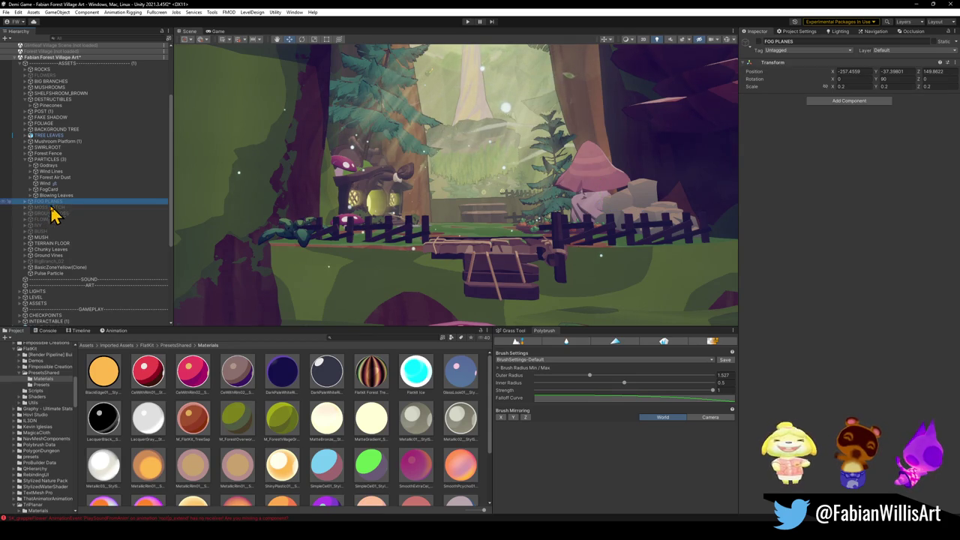
shift+click(47, 231)
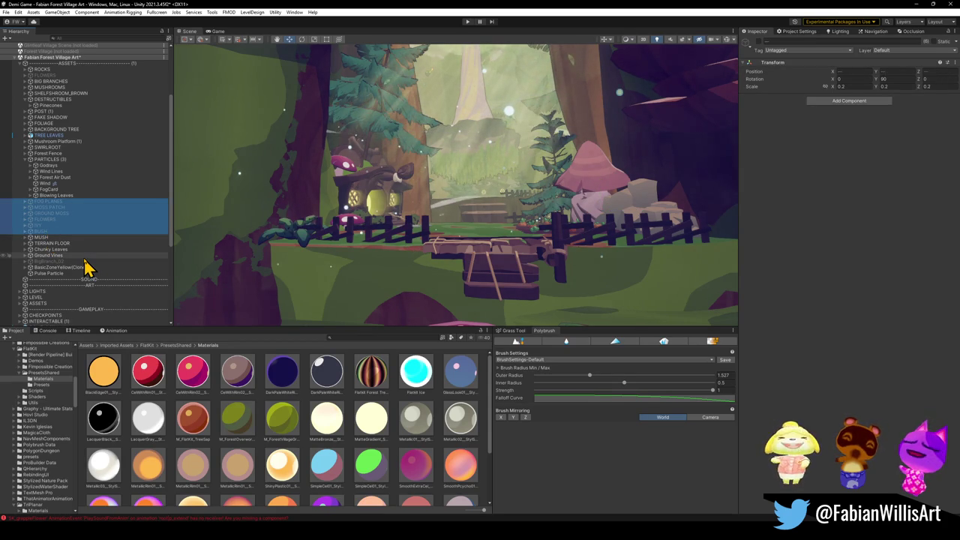
key(Delete)
- Inspect MUSH's _02, _01 and _00 subgroups, then delete MUSH with its children
click(27, 201)
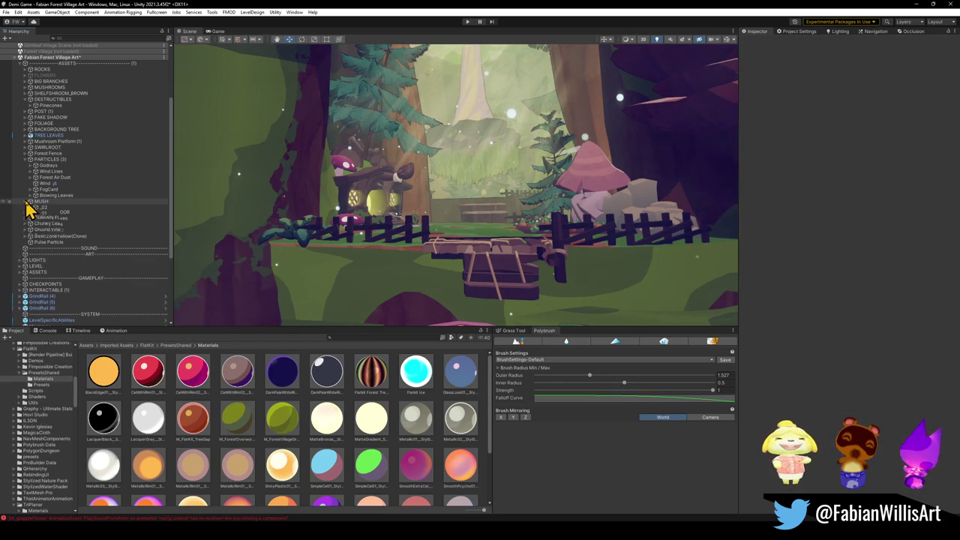
click(30, 208)
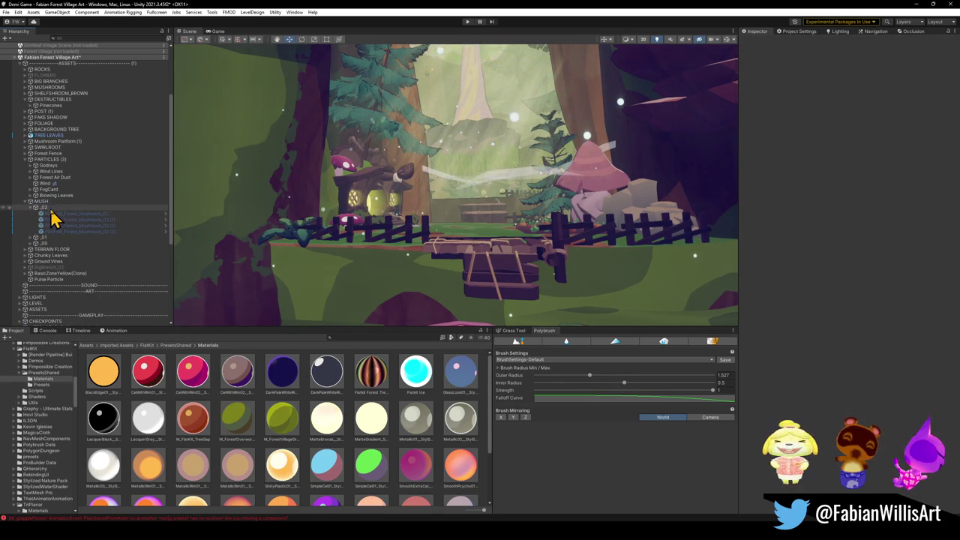
click(32, 237)
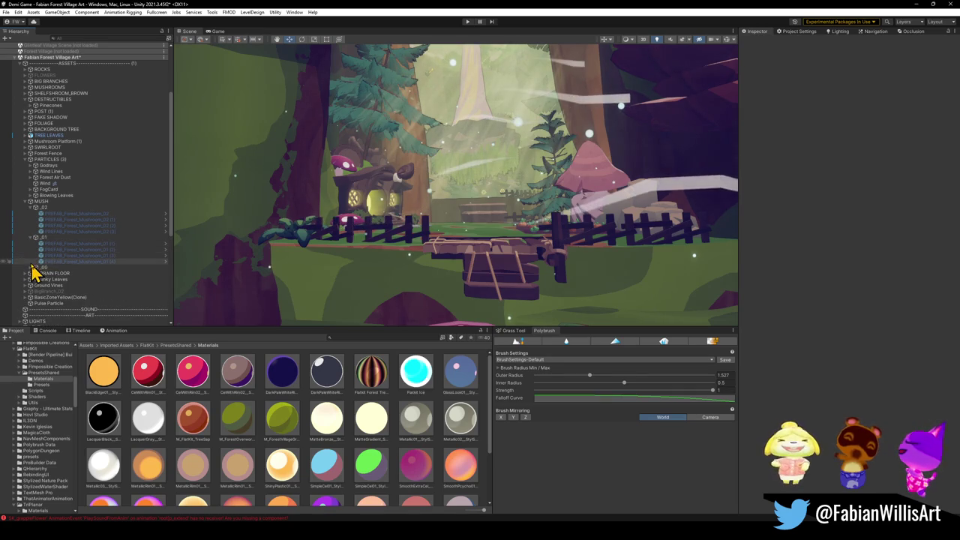
click(32, 268)
click(47, 201)
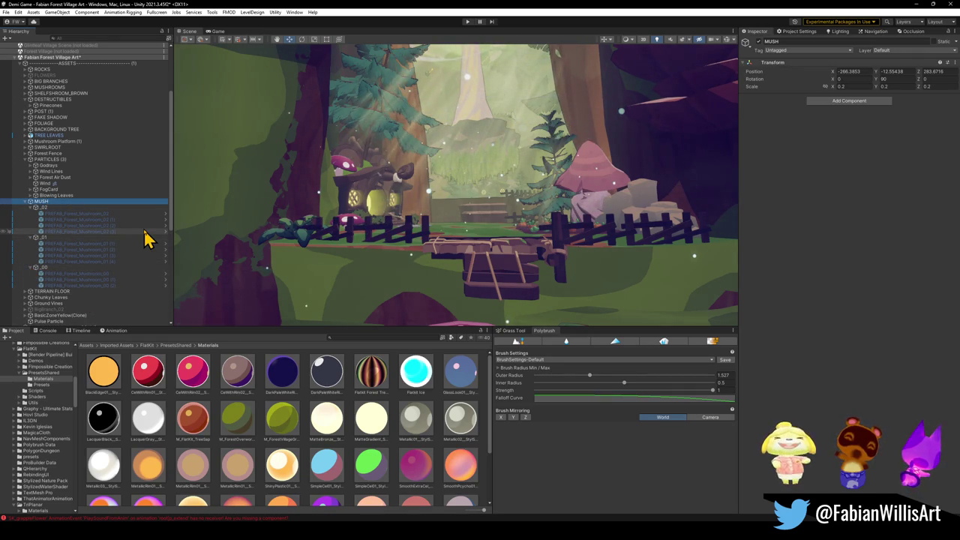
key(Delete)
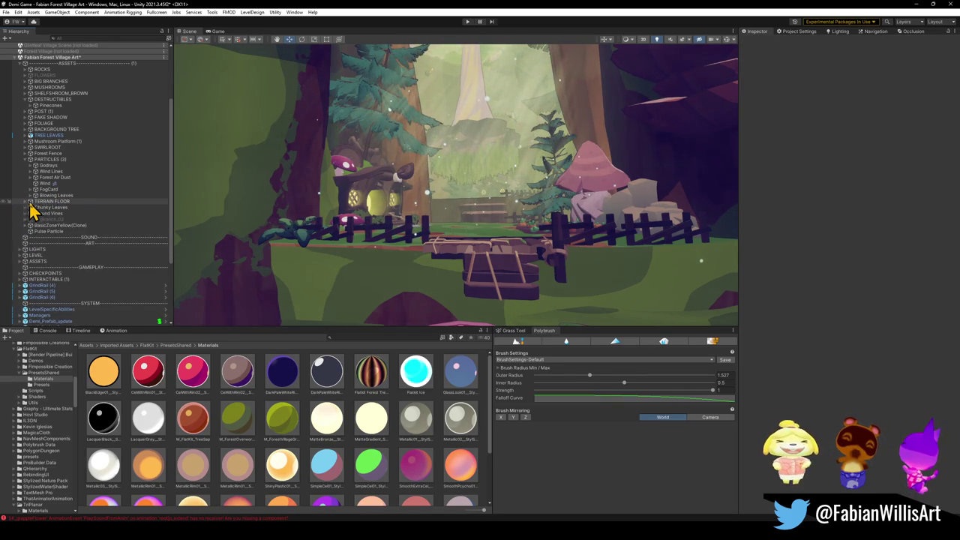
- Delete TERRAIN FLOOR, Chunky Leaves and Ground Vines
click(44, 204)
key(Delete)
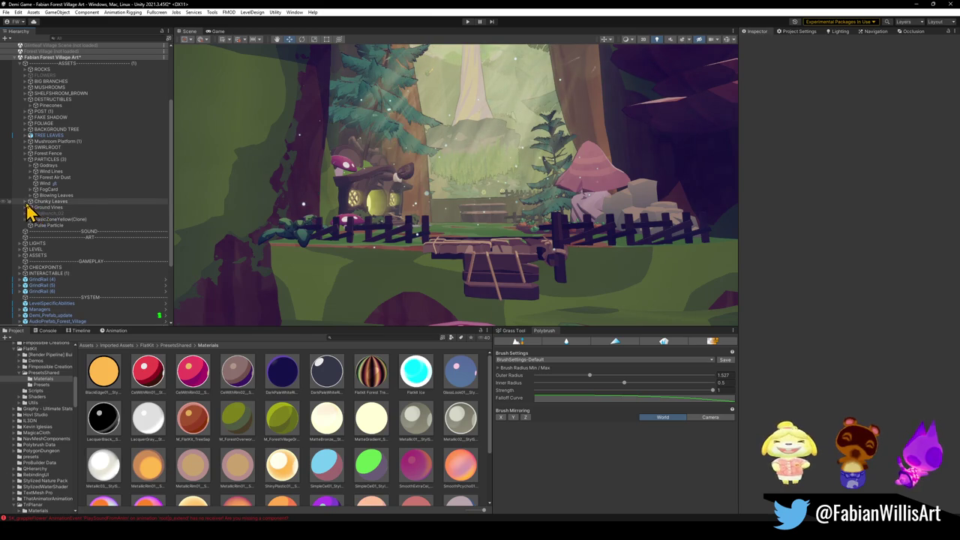
click(26, 201)
key(Delete)
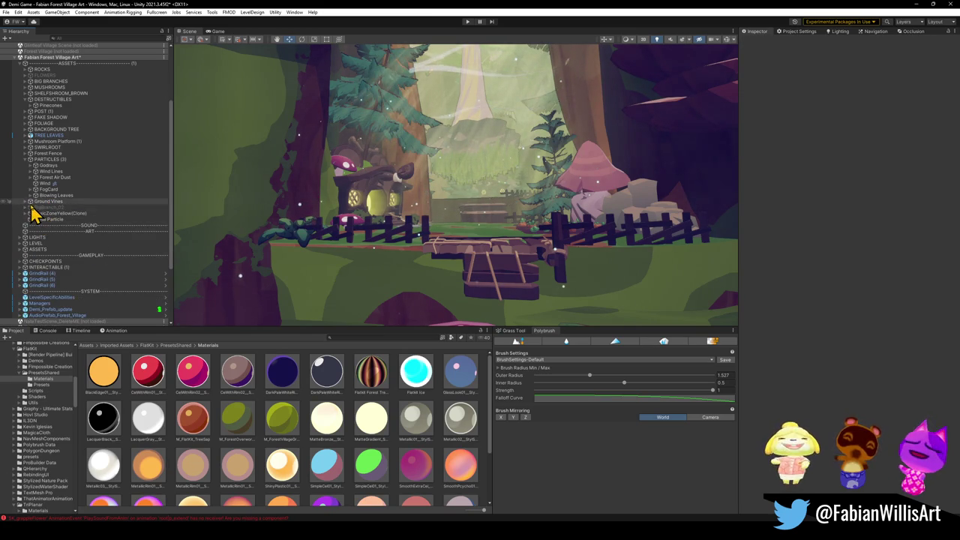
key(Delete)
click(25, 202)
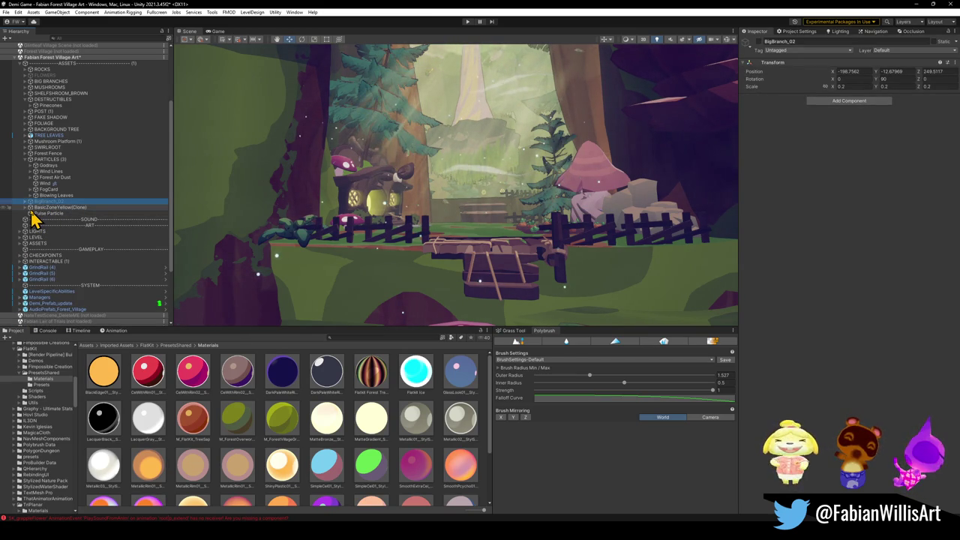
- Delete BigBranch_02 and check the PortalDust child of BasicZoneYellow(Clone)
key(Delete)
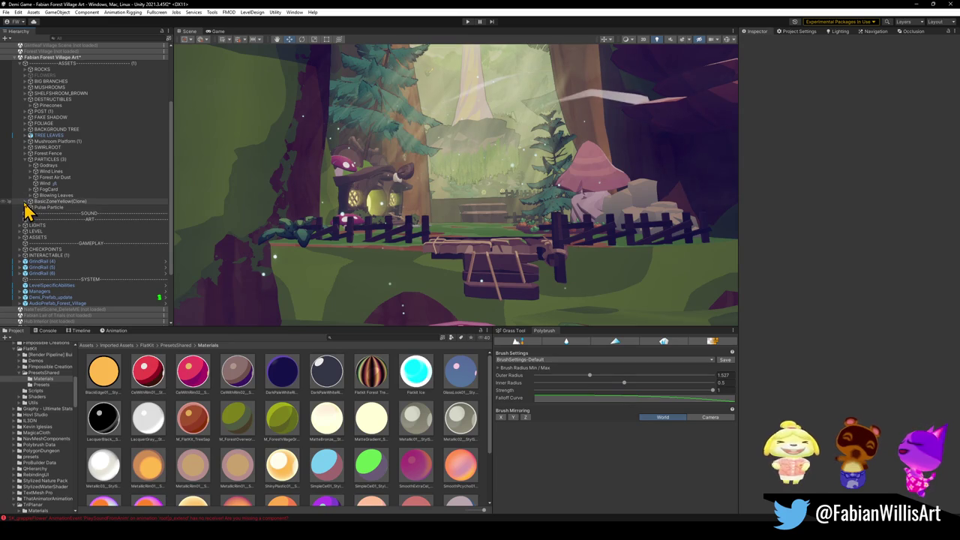
click(25, 202)
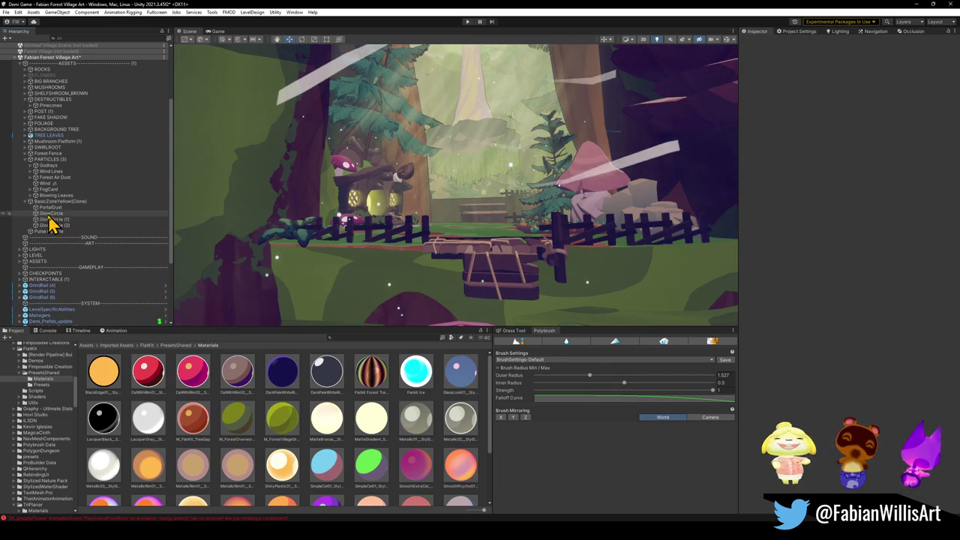
click(48, 209)
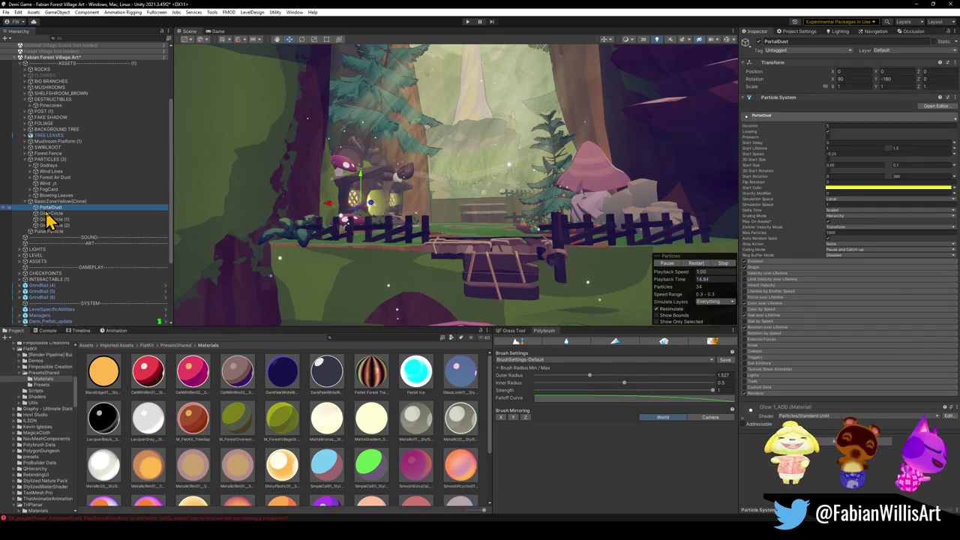
click(25, 203)
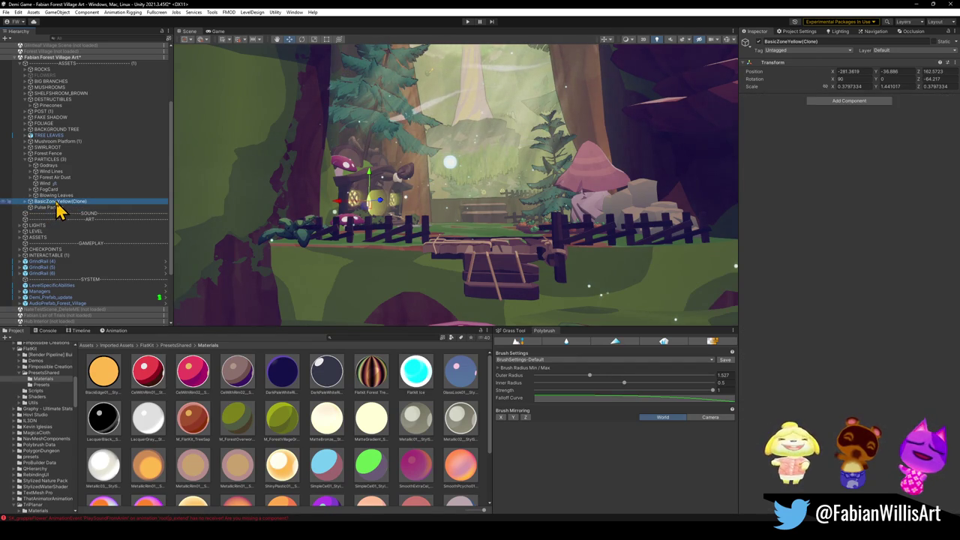
- Begin renaming BasicZoneYellow(Clone) to Zone Yellow
key(F2)
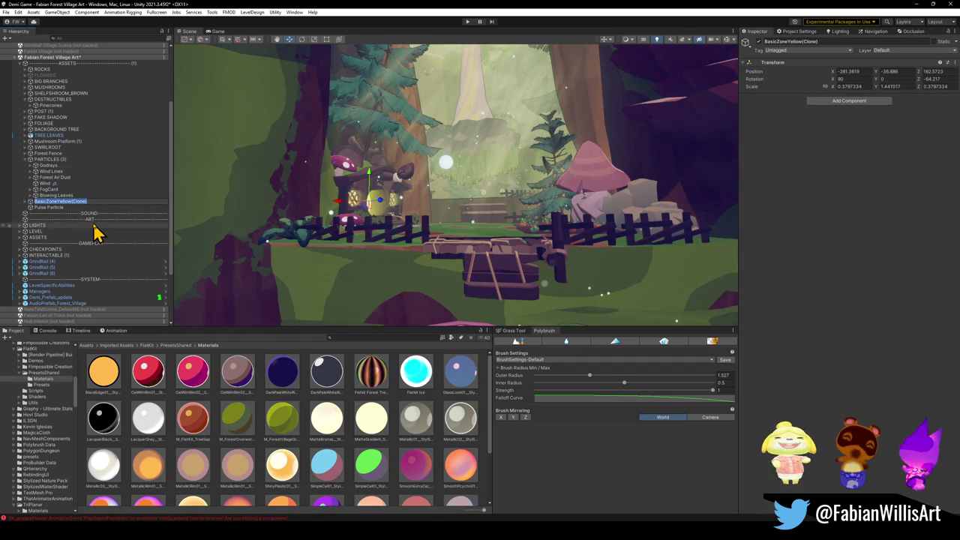
text(ZONE)
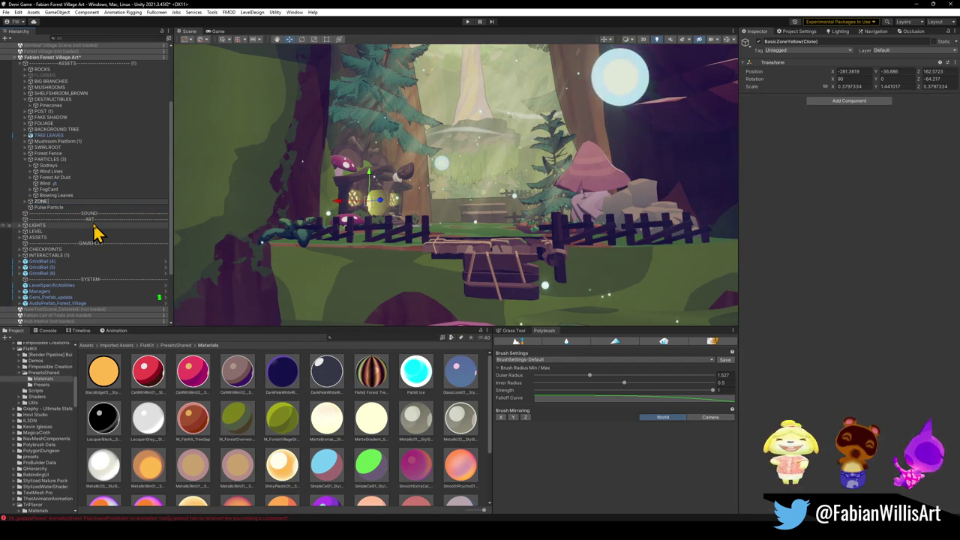
key(BackSpace)
key(BackSpace)
key(BackSpace)
text(o)
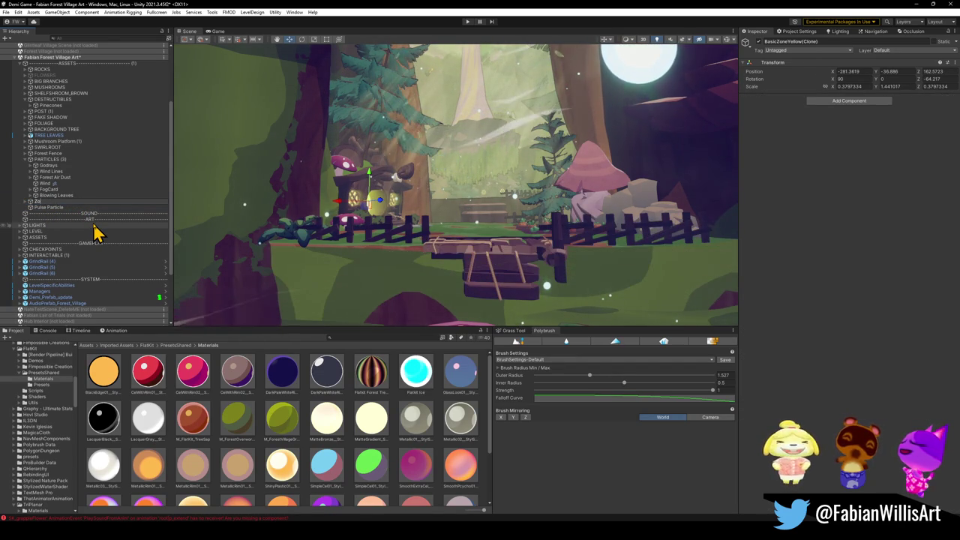
text(ne Yellow)
- Confirm the name Zone Yellow, then review the ASSETS group and a Forest Air Dust particle
key(Return)
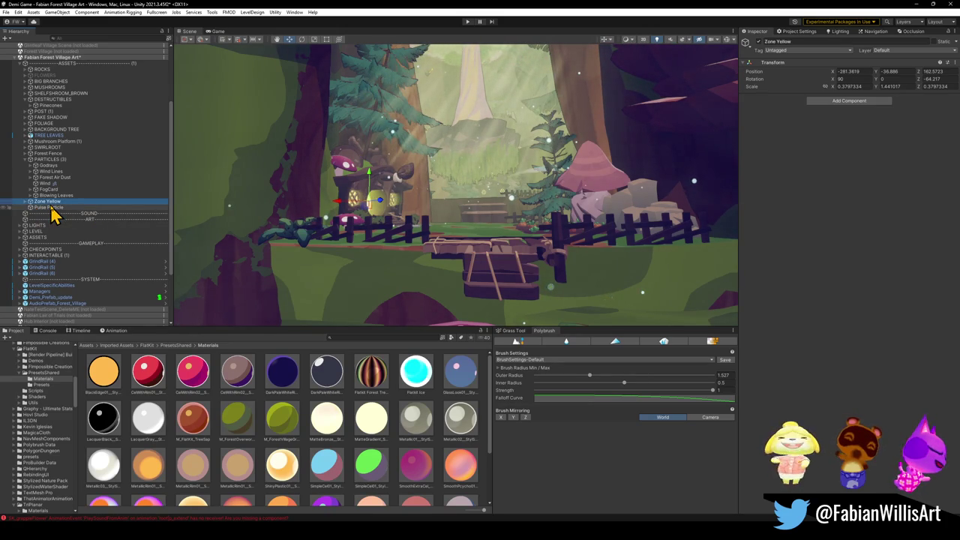
click(50, 208)
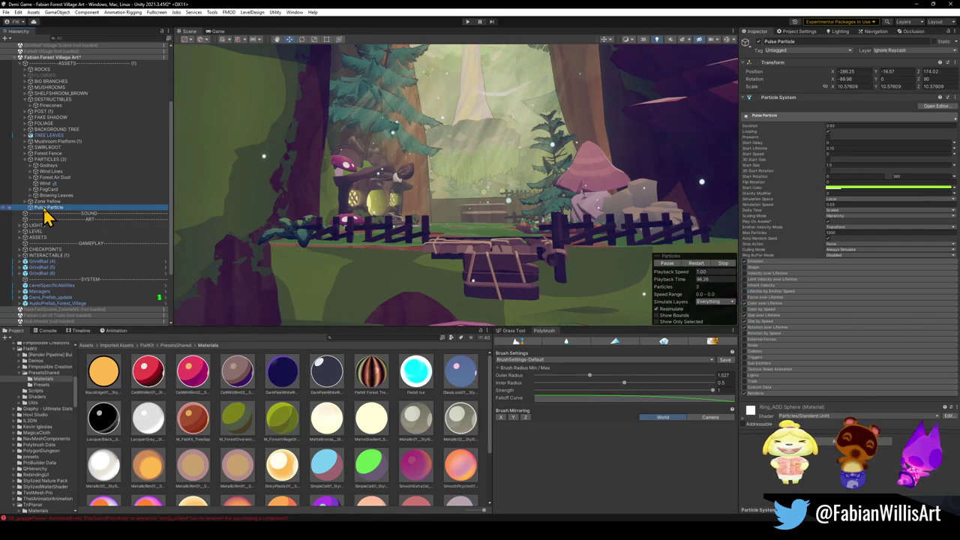
click(21, 238)
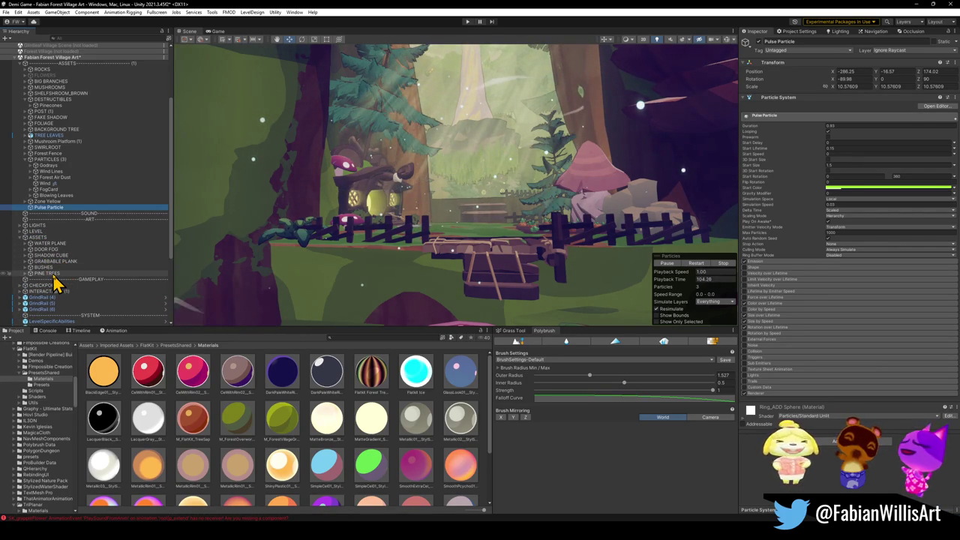
click(21, 236)
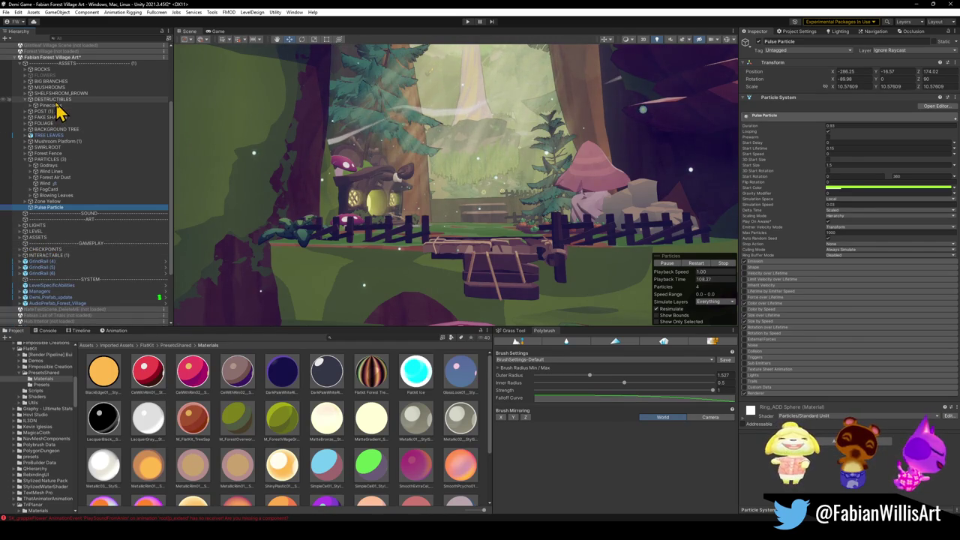
click(247, 159)
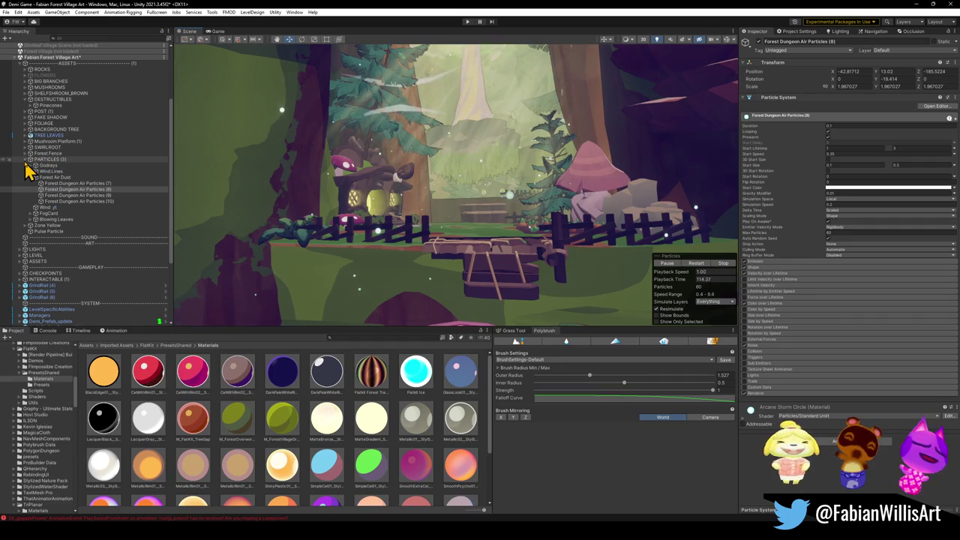
- Move PARTICLES (3) under the ART header and place Zone Yellow and Pulse Particle inside it
drag(45, 159, 51, 249)
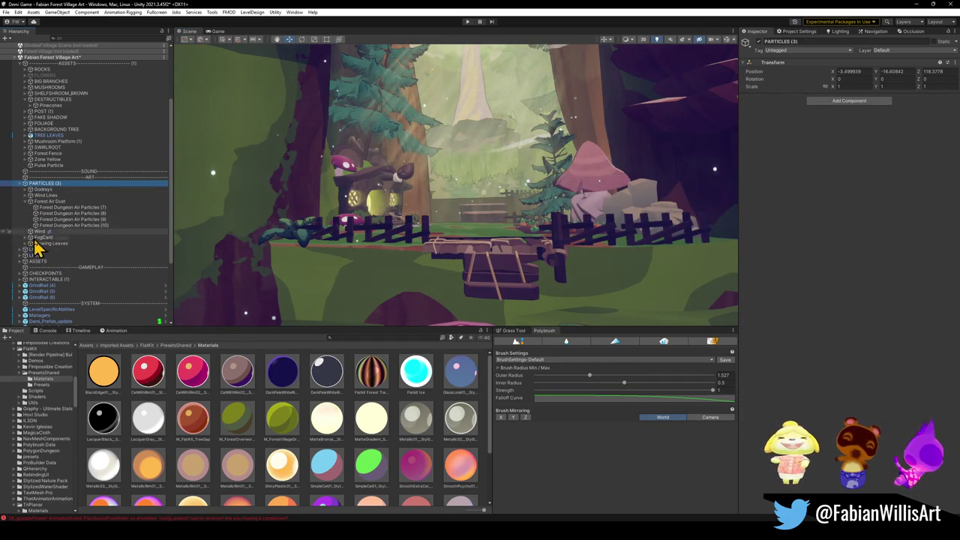
click(45, 161)
ctrl+click(45, 165)
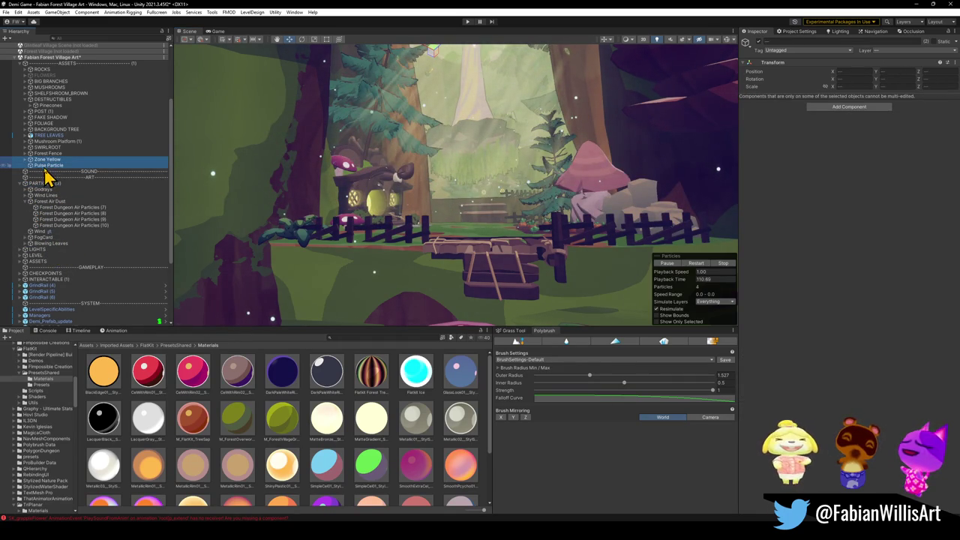
drag(42, 212, 37, 187)
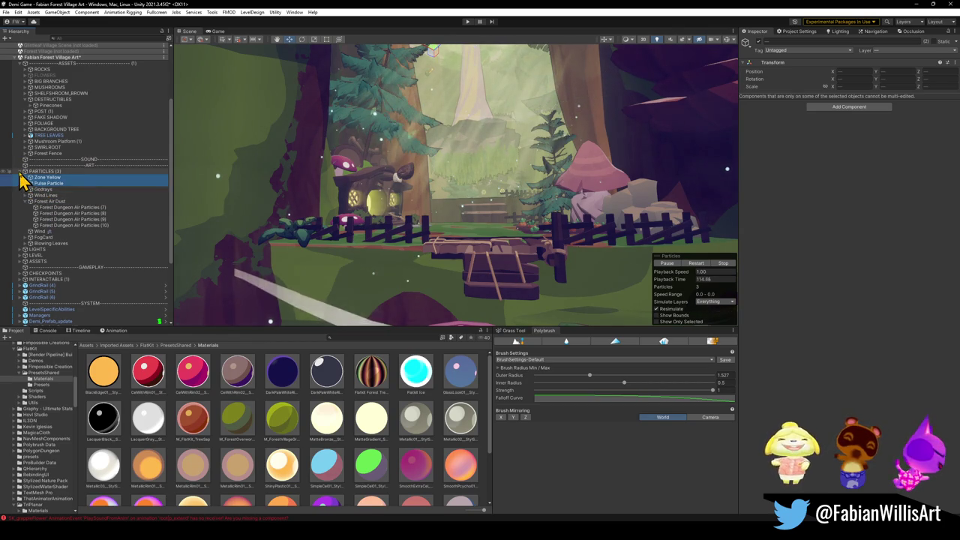
click(19, 172)
click(49, 166)
click(60, 172)
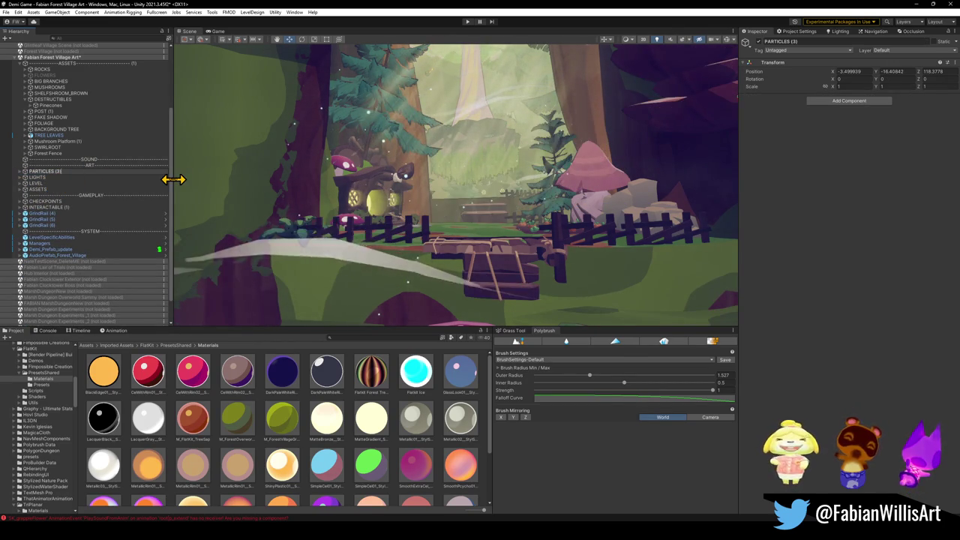
- Rename the group to PARTICLES and save the scene
text(PARTICLES)
key(Return)
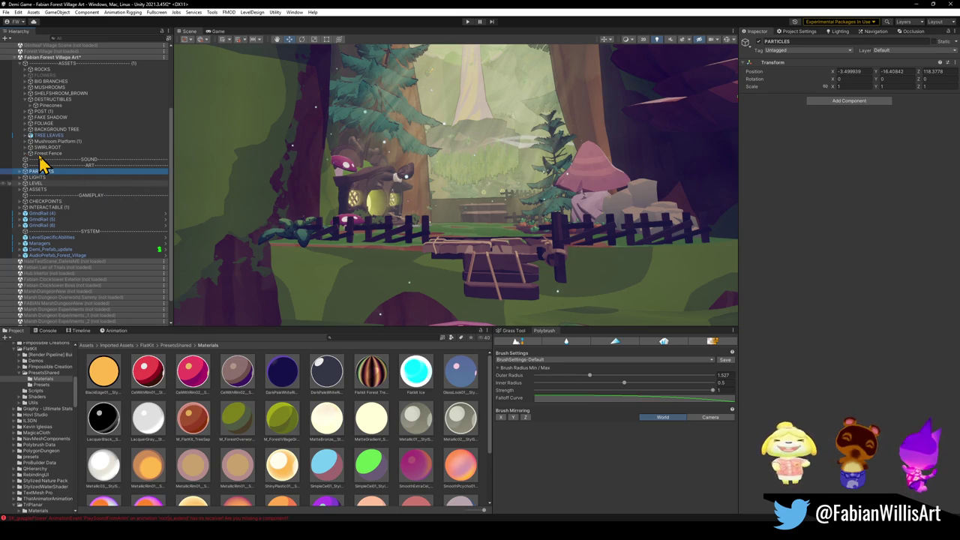
key(ctrl+s)
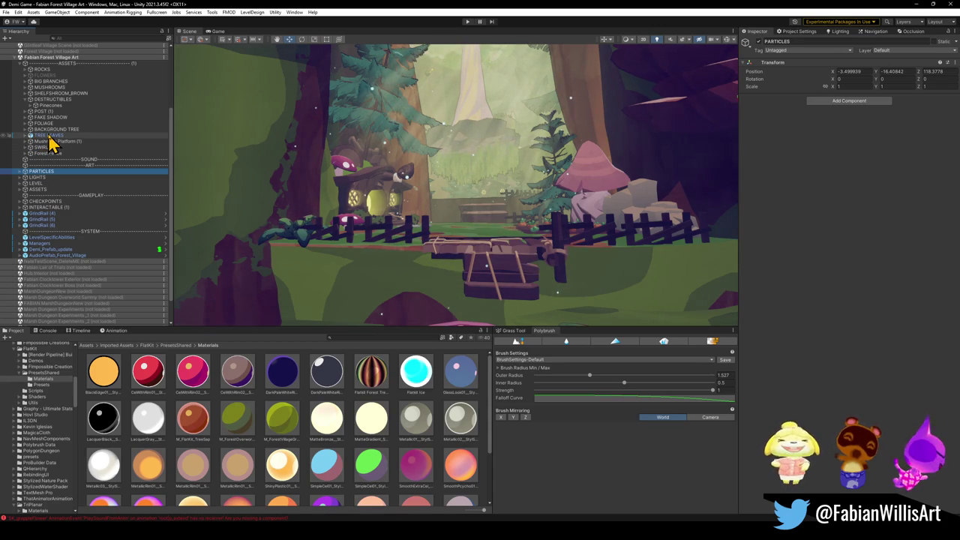
- Tuck TREE LEAVES into a group and rename Mushroom Platform (1) to MUSHROOM PLATFORM
click(49, 135)
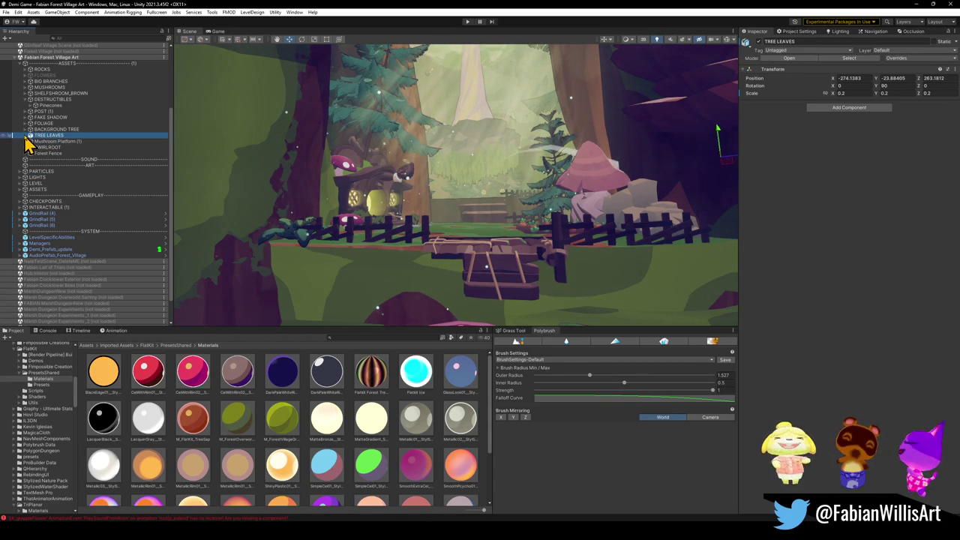
click(37, 147)
drag(37, 148, 41, 141)
click(42, 137)
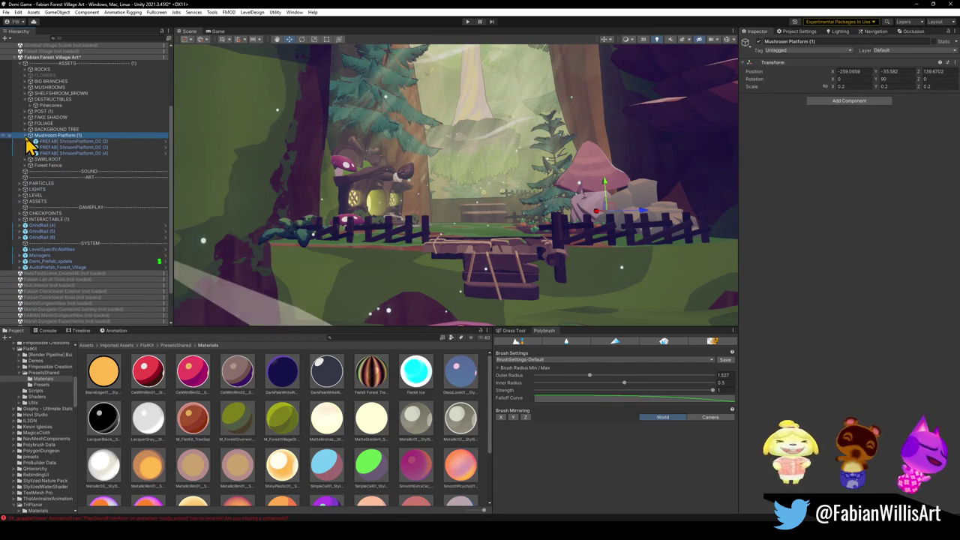
key(F2)
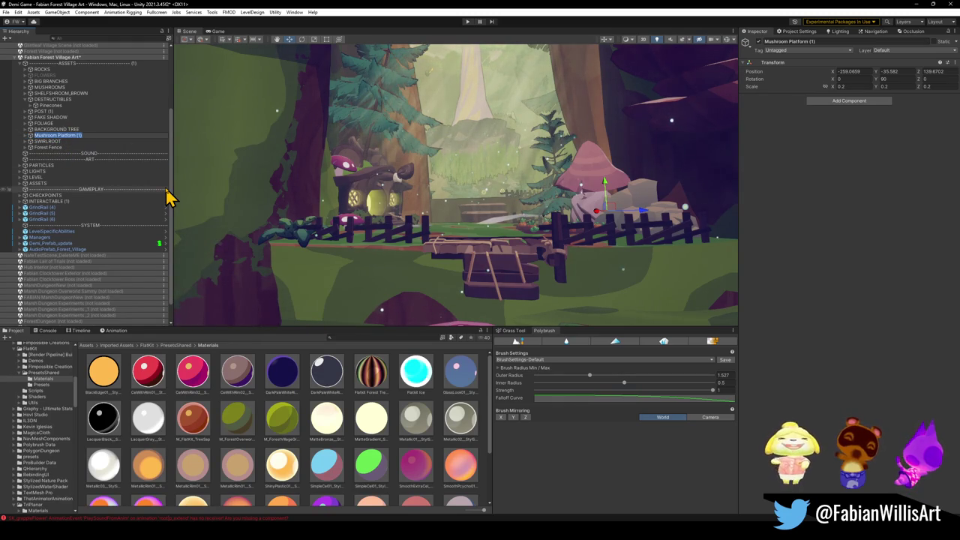
text(MUSHRO)
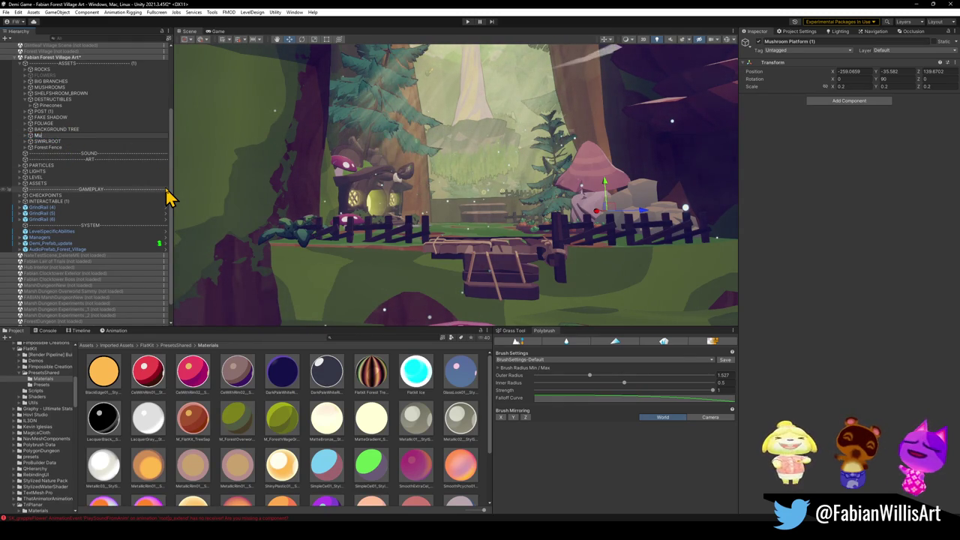
text(OM PLATFORM)
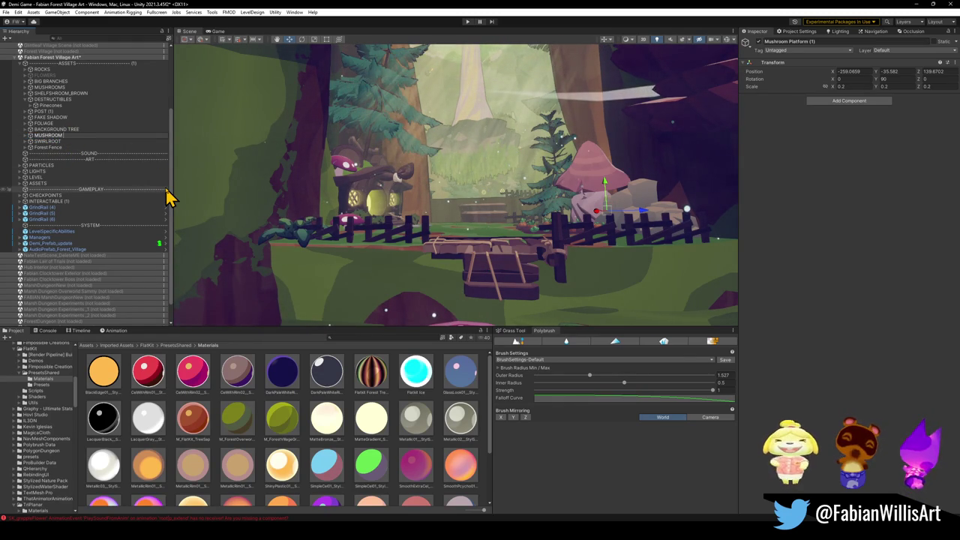
key(Return)
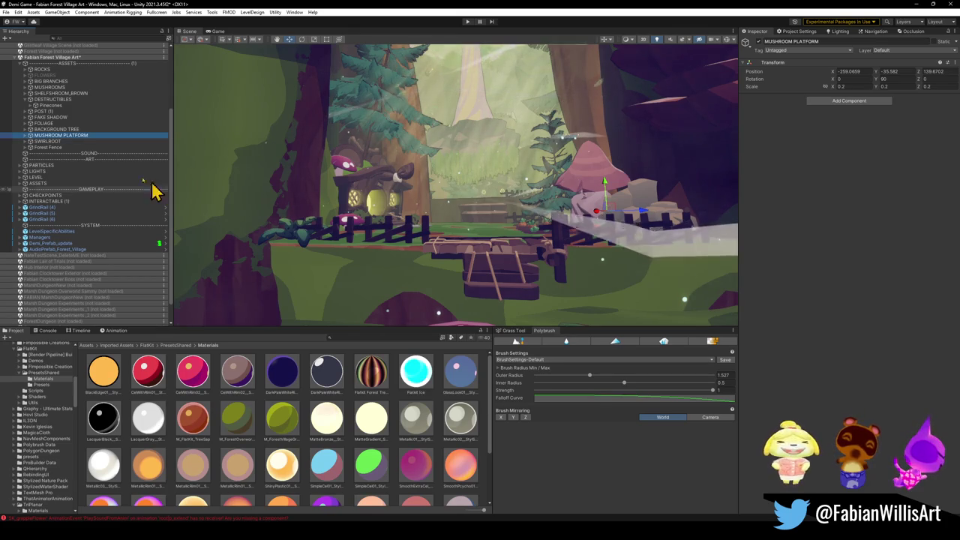
click(21, 184)
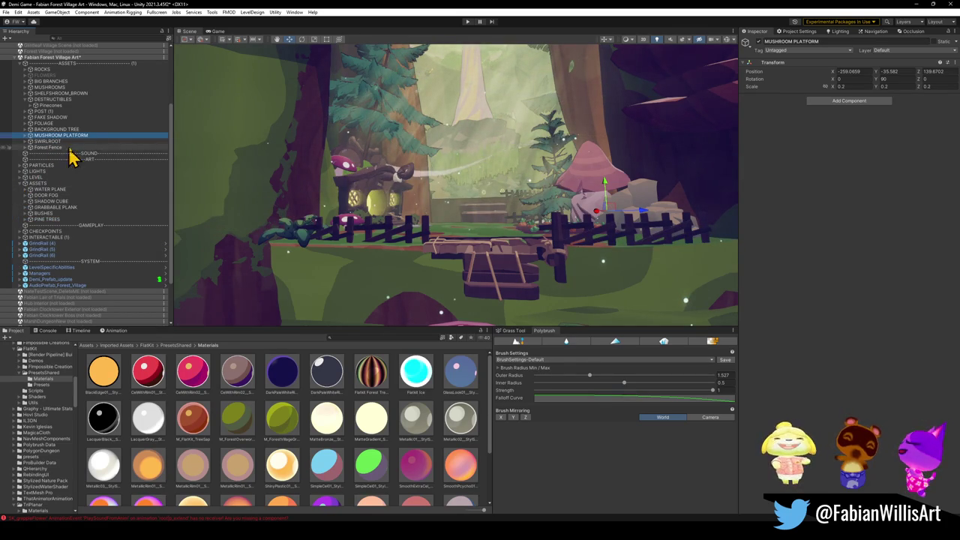
- Move MUSHROOM PLATFORM, SWIRLROOT, FOLIAGE and BACKGROUND TREE into the ASSETS group
drag(75, 137, 43, 197)
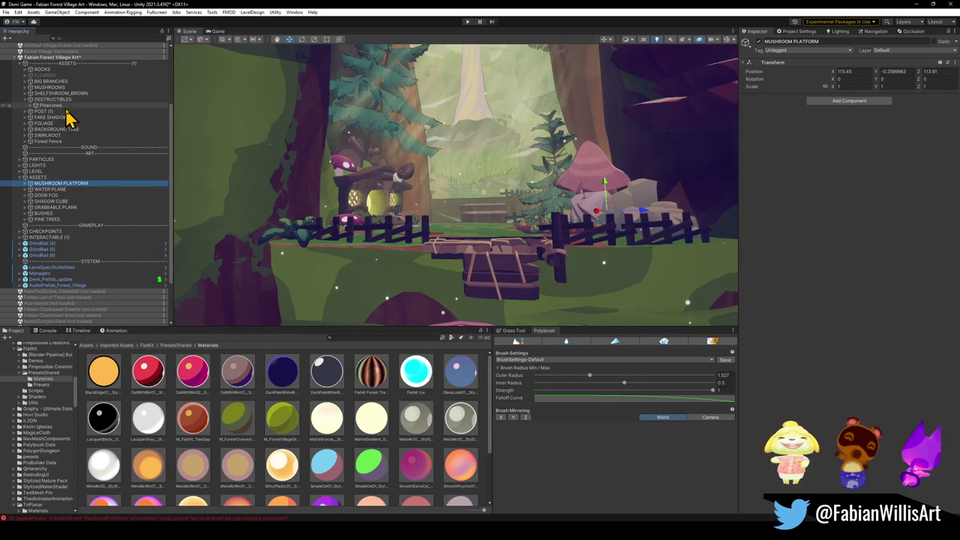
click(25, 136)
drag(27, 138, 42, 183)
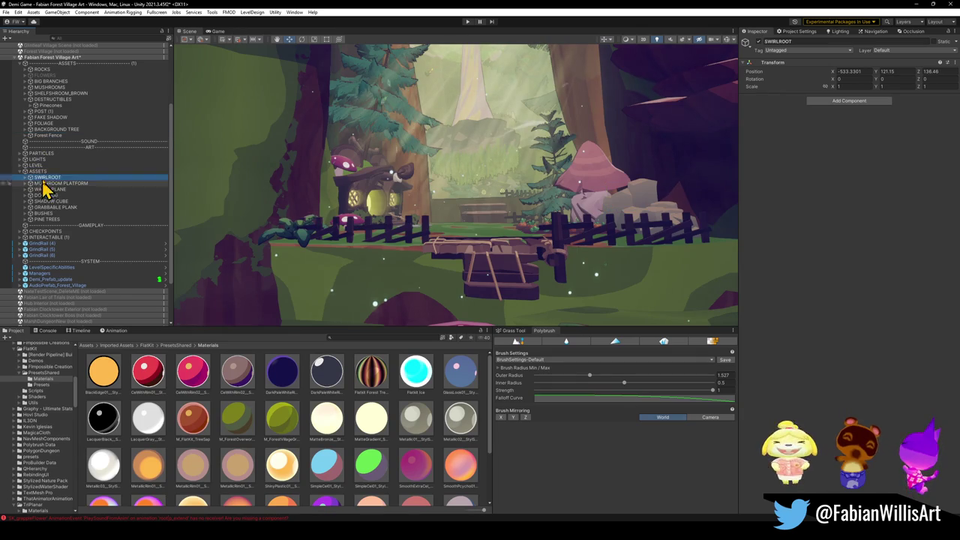
click(25, 124)
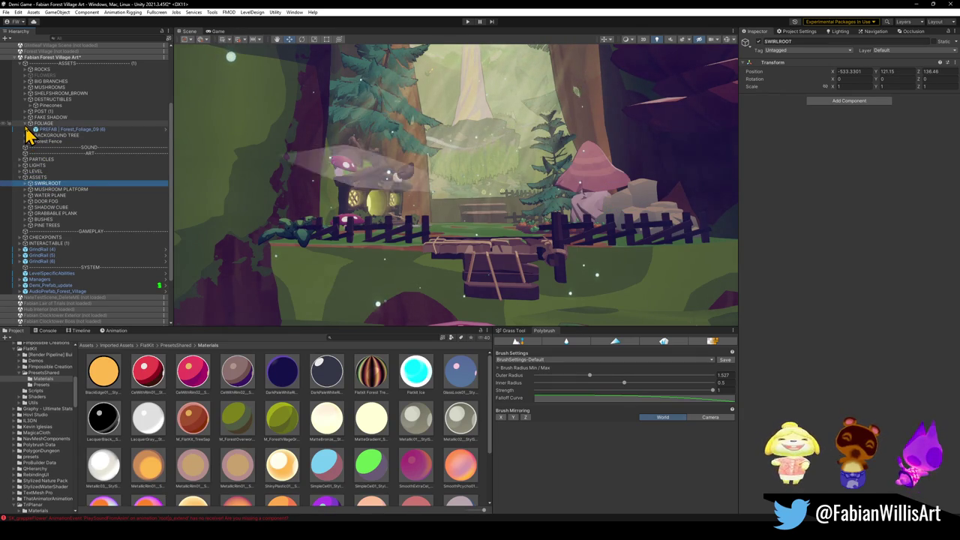
click(53, 130)
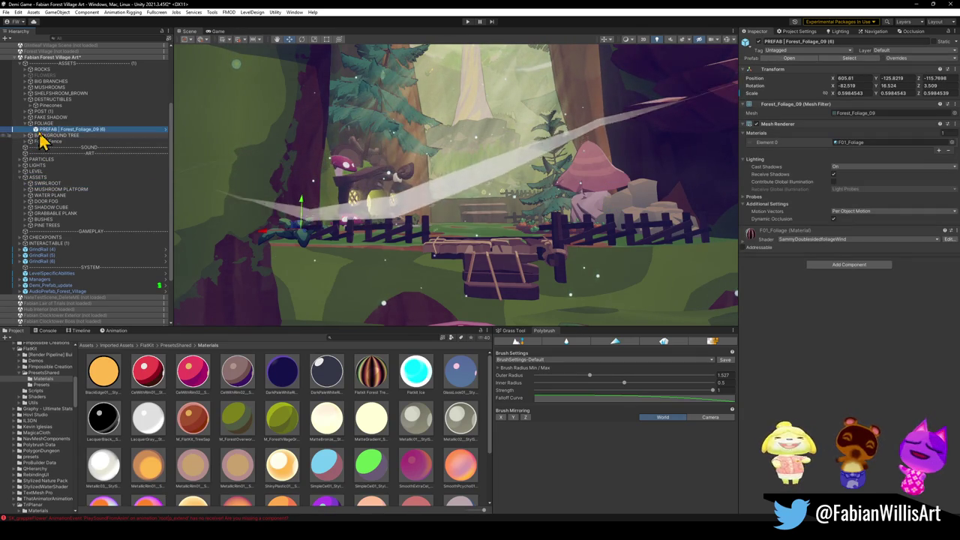
click(25, 123)
mouse_move(40, 126)
mouse_down()
mouse_move(82, 200)
mouse_move(47, 175)
mouse_up()
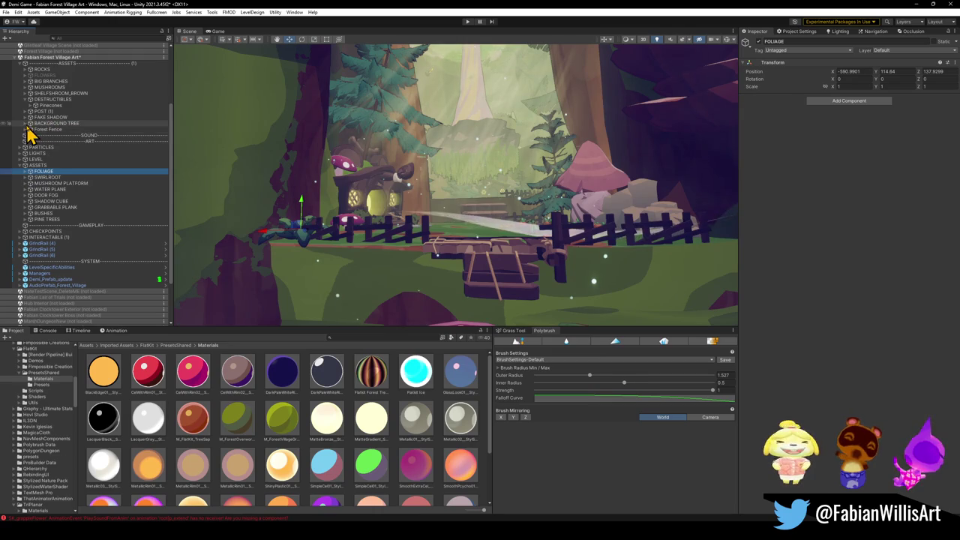
click(25, 124)
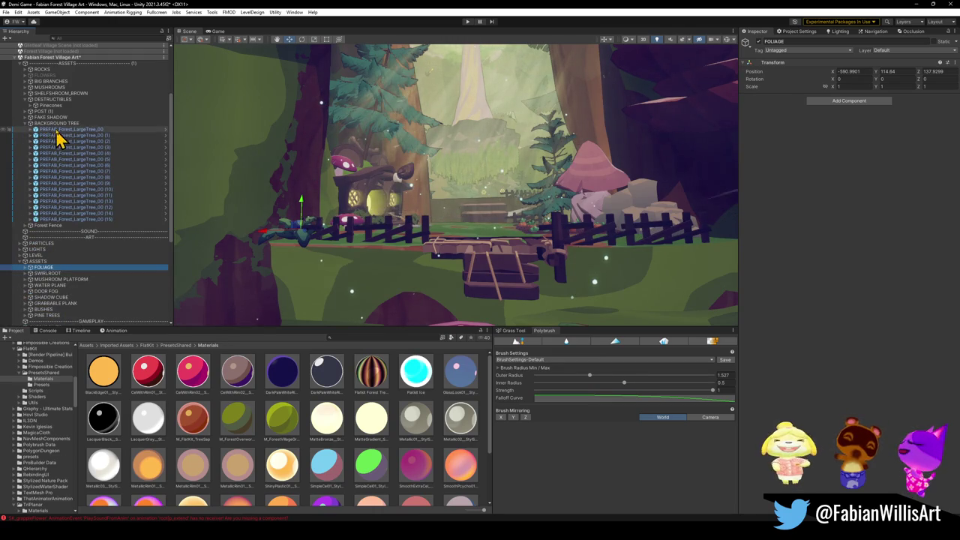
mouse_move(30, 123)
mouse_down()
mouse_move(46, 154)
mouse_move(41, 187)
mouse_move(43, 168)
mouse_up()
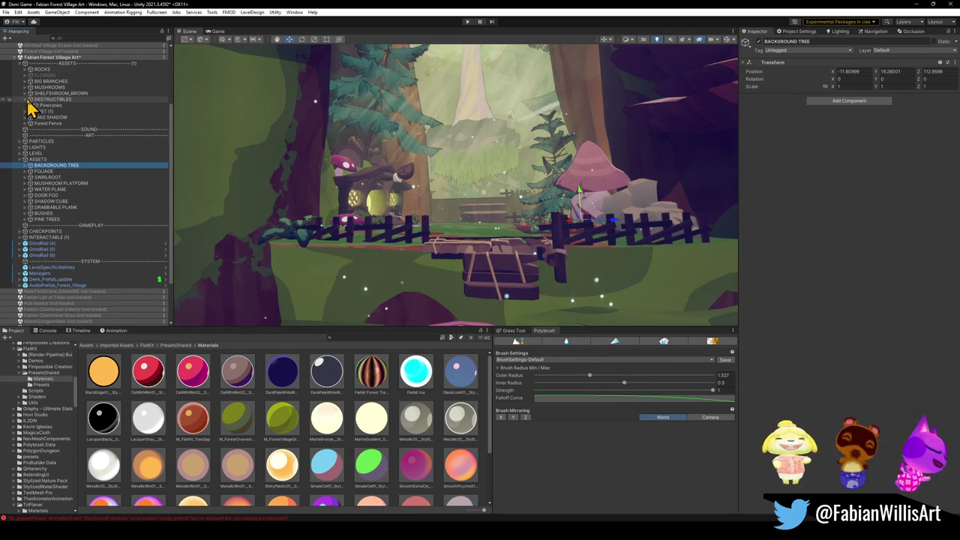
- Move DESTRUCTIBLES under the GAMEPLAY section and POST (1) into the ART section
click(26, 99)
mouse_move(45, 101)
mouse_down()
mouse_move(62, 279)
mouse_move(48, 226)
mouse_move(23, 242)
mouse_move(84, 178)
mouse_move(60, 150)
mouse_move(43, 167)
mouse_move(42, 231)
mouse_move(30, 235)
mouse_move(42, 237)
mouse_up()
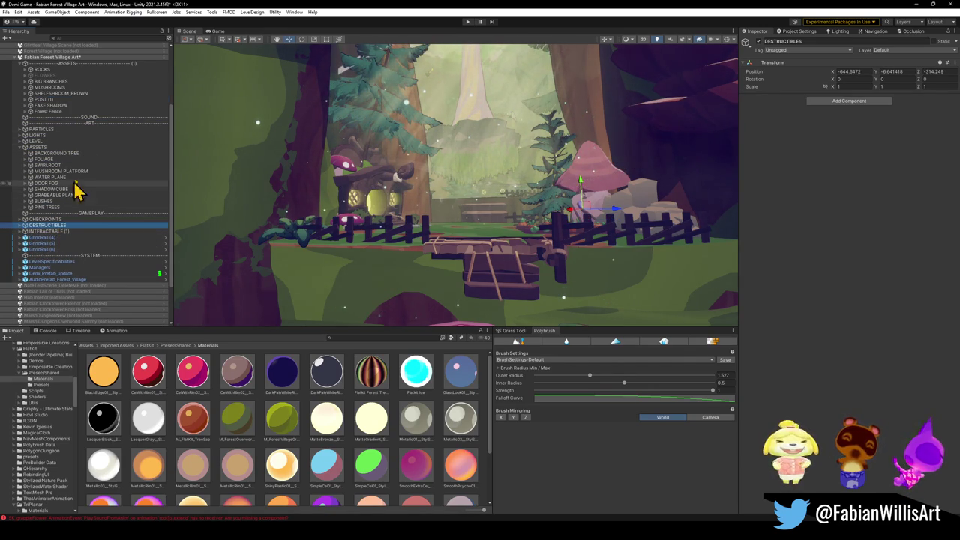
mouse_move(42, 100)
mouse_down()
mouse_move(45, 155)
mouse_move(41, 126)
mouse_up()
click(45, 126)
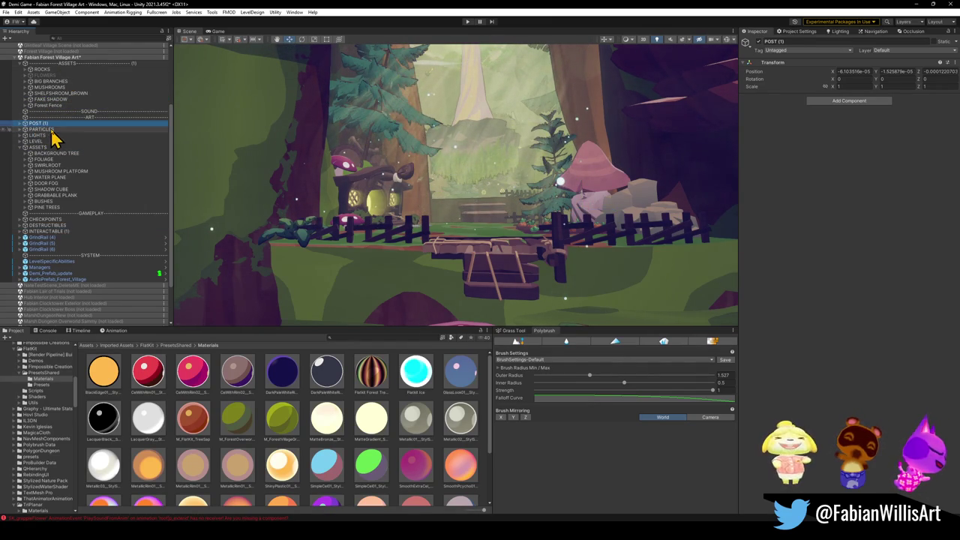
- Rename POST (1) to POST, collapse ASSETS, and save the scene
key(BackSpace)
key(BackSpace)
key(Return)
click(19, 147)
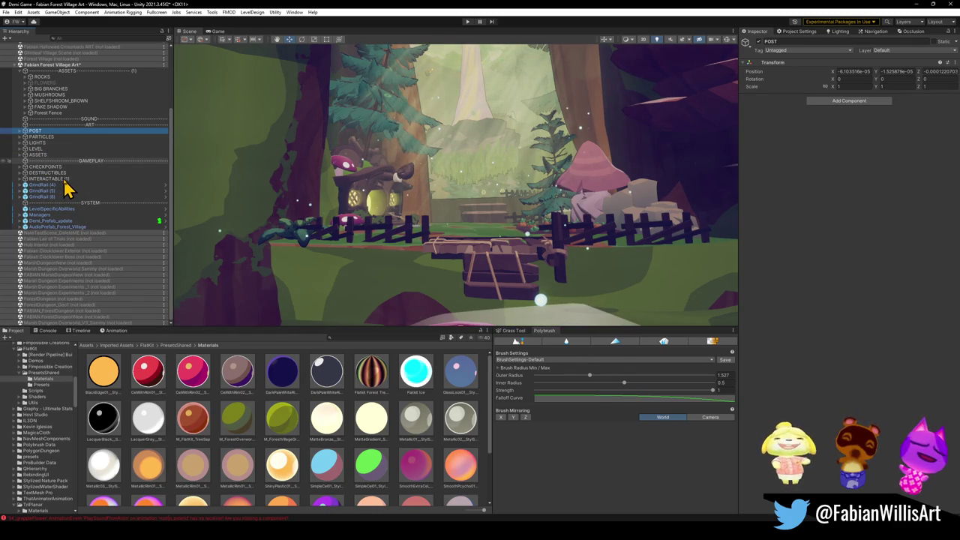
key(ctrl+s)
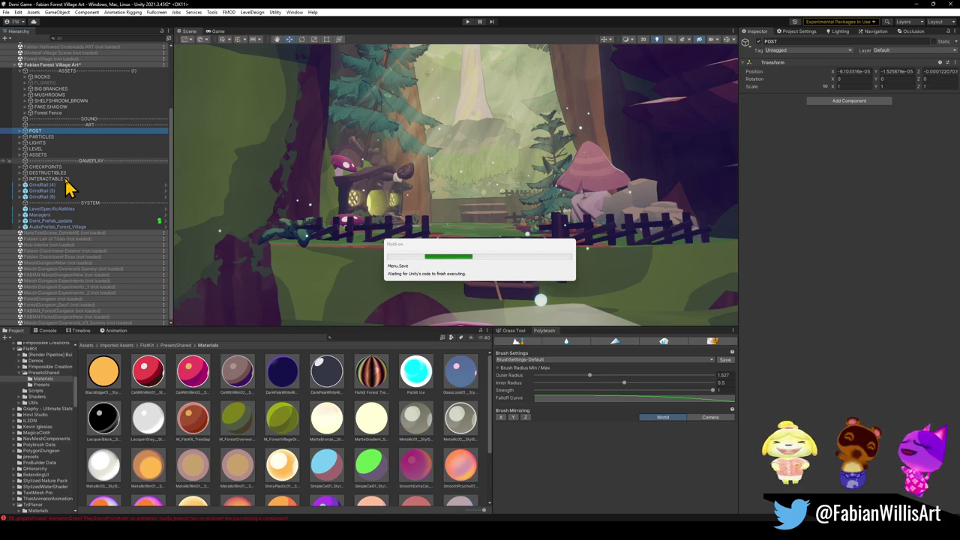
- Rename INTERACTABLE (1) to INTERACTABLE
click(67, 173)
click(69, 179)
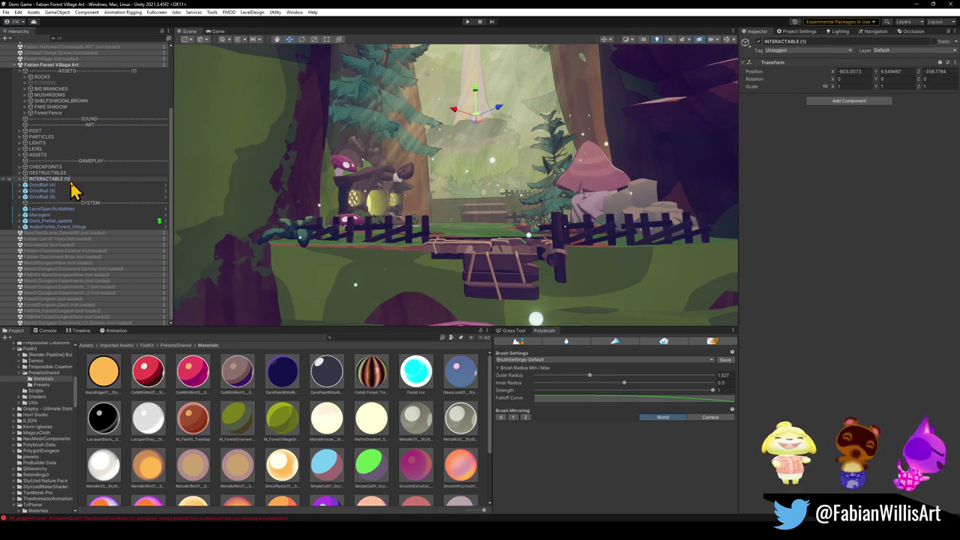
key(F2)
key(BackSpace)
key(BackSpace)
key(BackSpace)
key(Return)
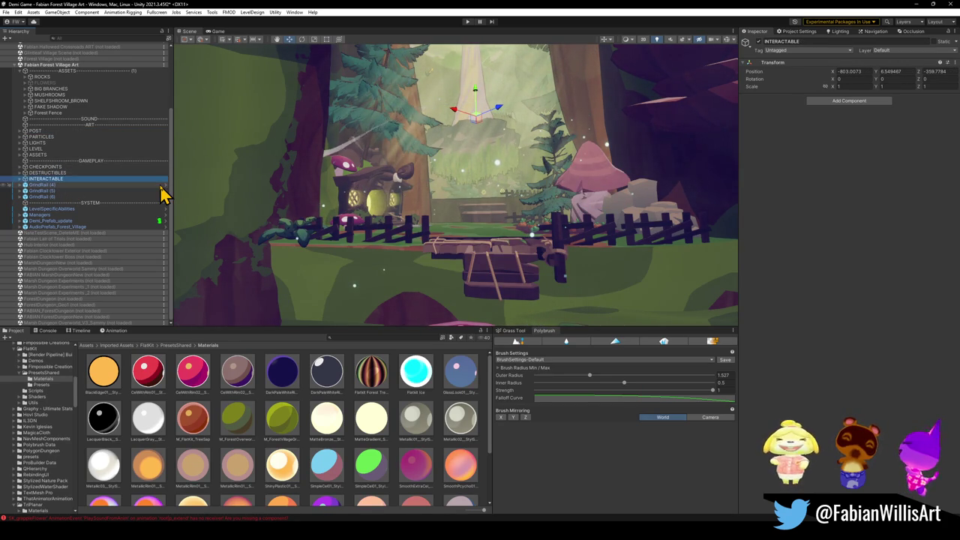
click(47, 113)
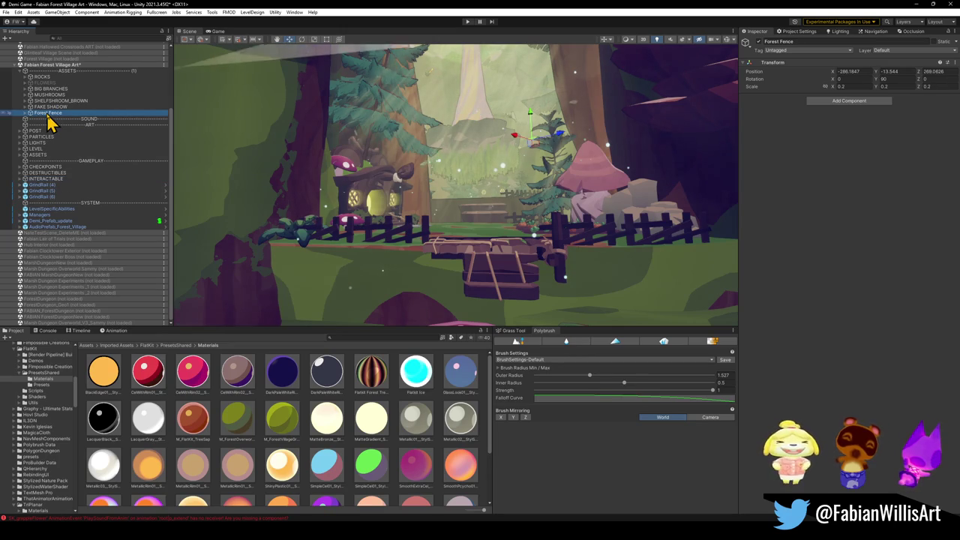
- Rename Forest Fence to FOREST FENCE and move ROCKS through FOREST FENCE into ART's ASSETS group
key(F2)
text(FOREST FENCE)
key(Return)
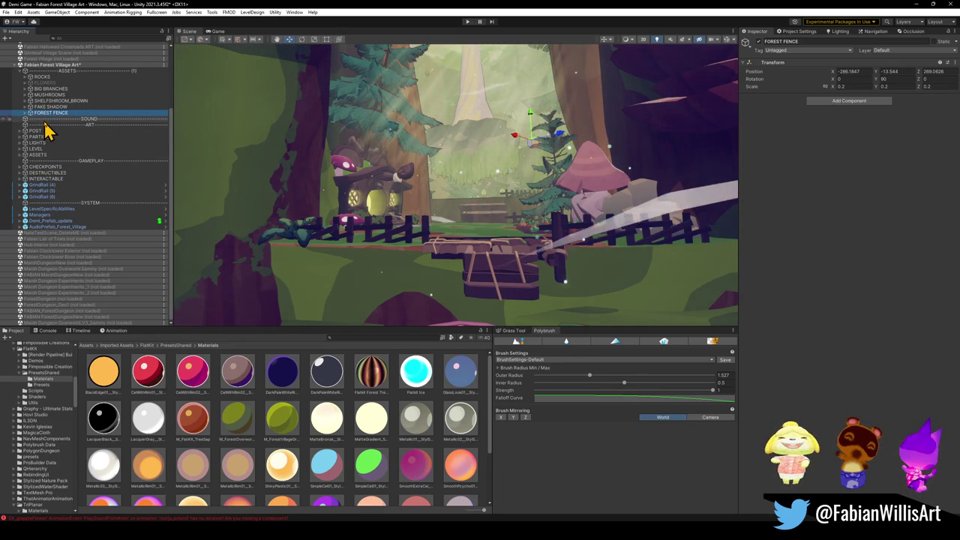
click(79, 97)
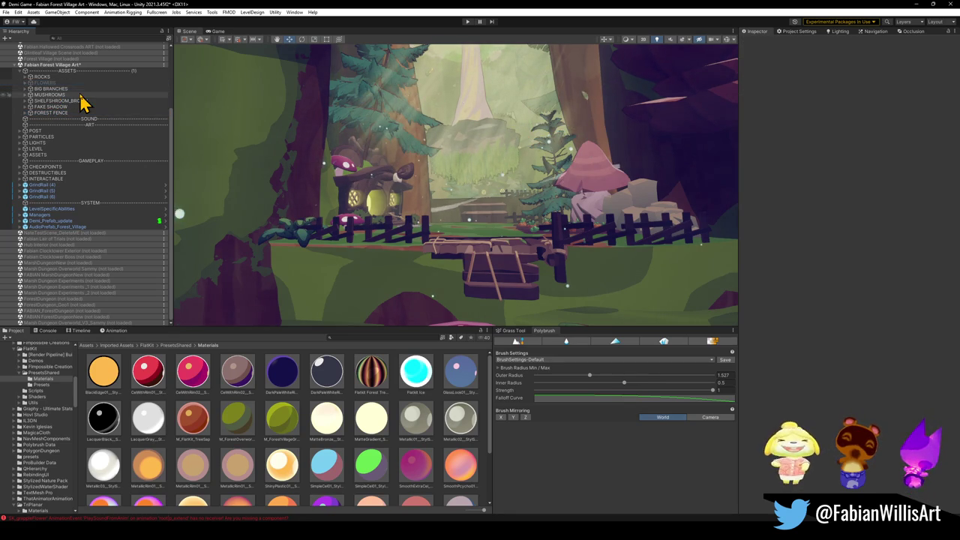
click(38, 83)
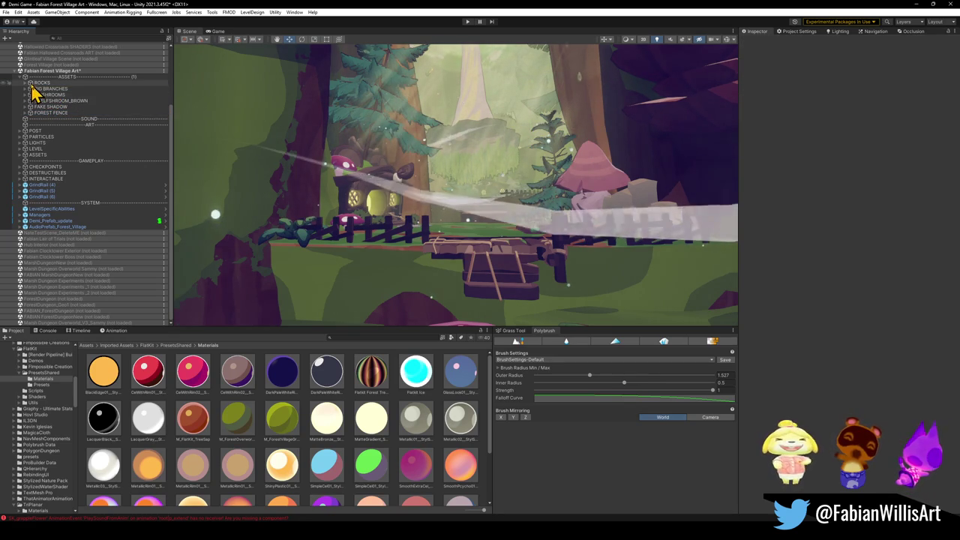
shift+click(55, 113)
mouse_move(53, 122)
mouse_down()
mouse_move(40, 155)
mouse_move(47, 221)
mouse_up()
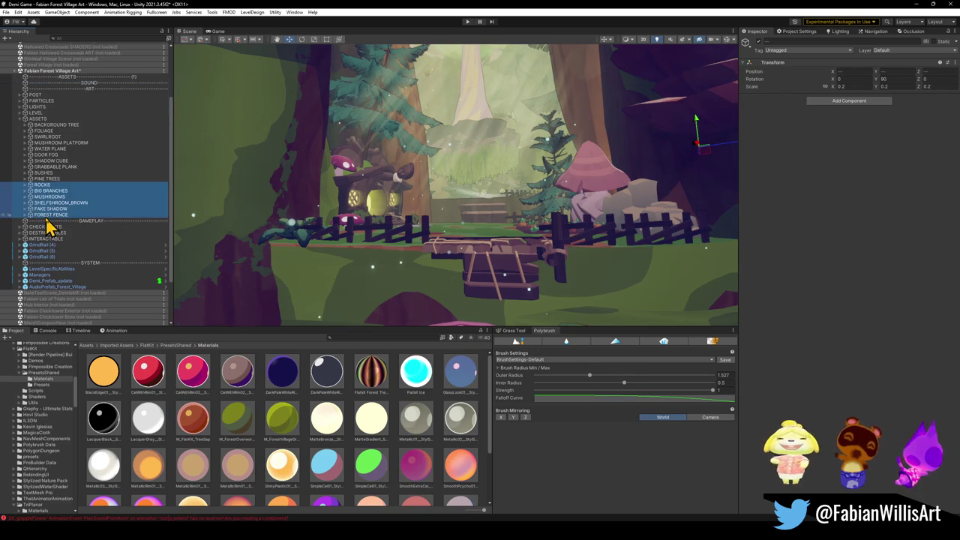
- Delete the leftover duplicate ASSETS header and save the scene
click(21, 119)
click(41, 113)
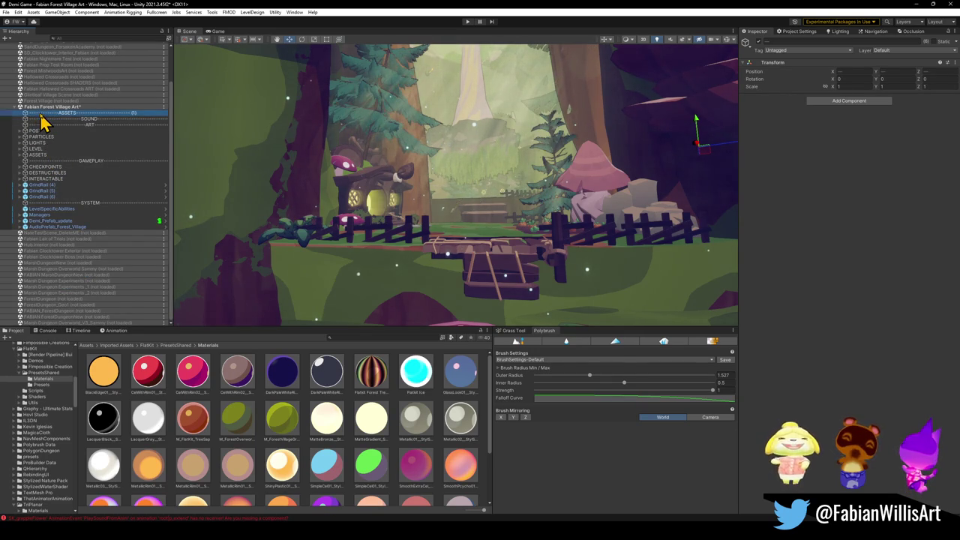
click(86, 120)
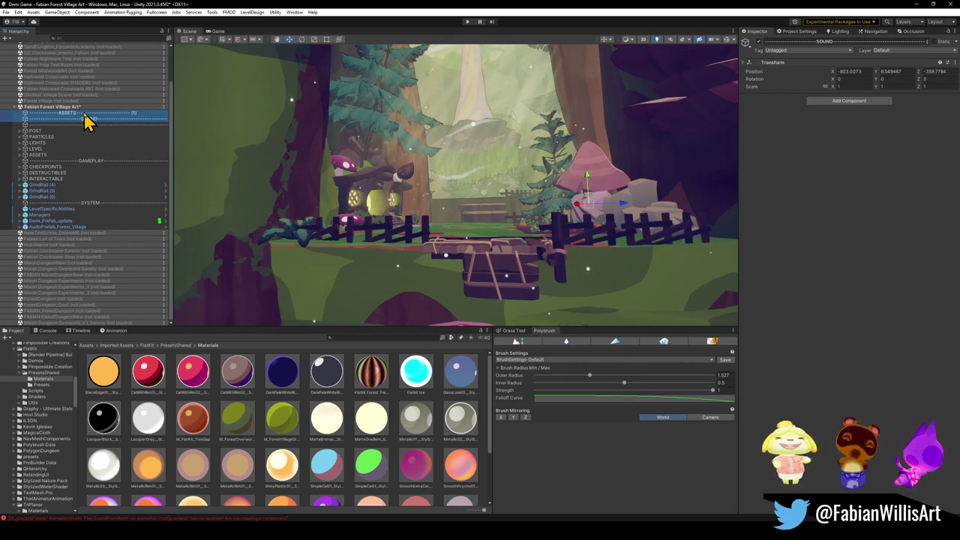
key(Delete)
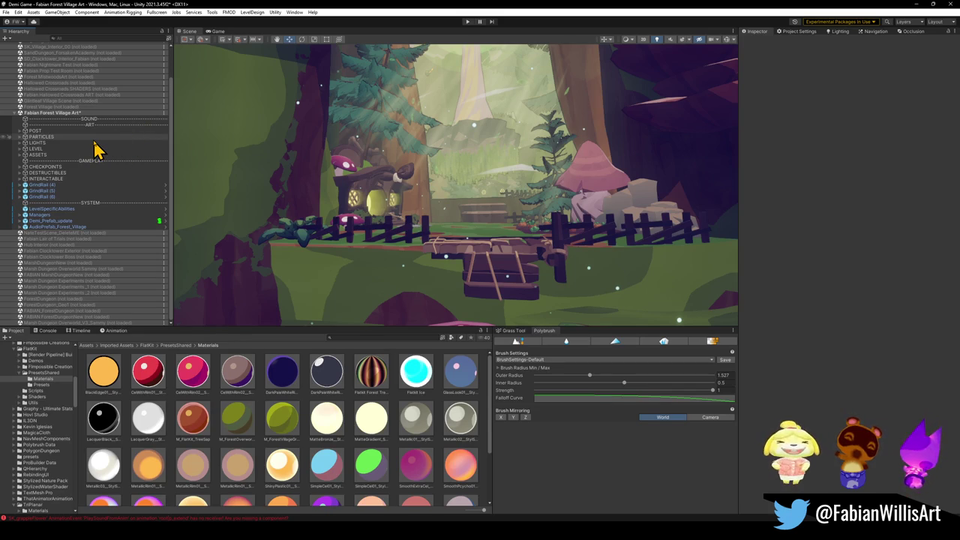
key(ctrl+s)
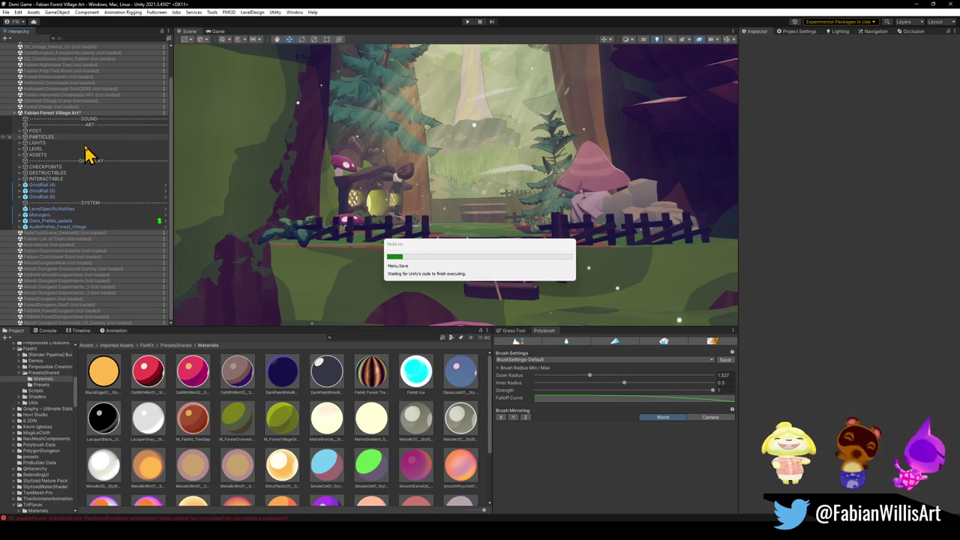